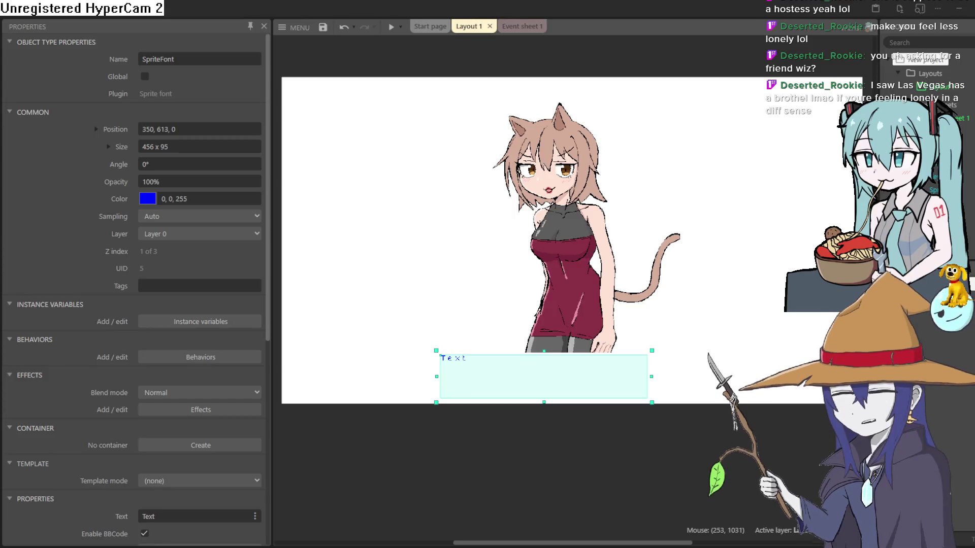
- Maximize the Construct 3 layout, then return to the cat-girl illustration in Clip Studio Paint
key("alt+Tab")
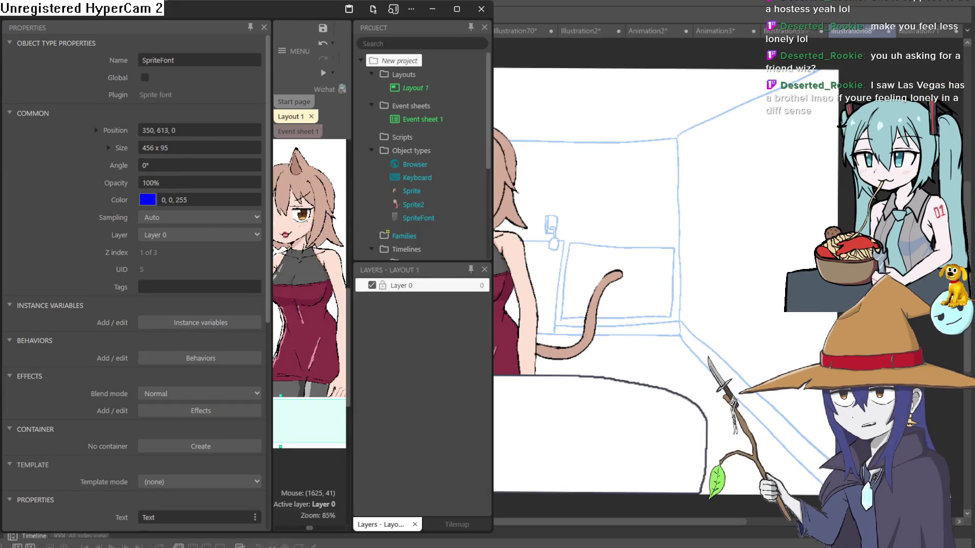
left_click(456, 9)
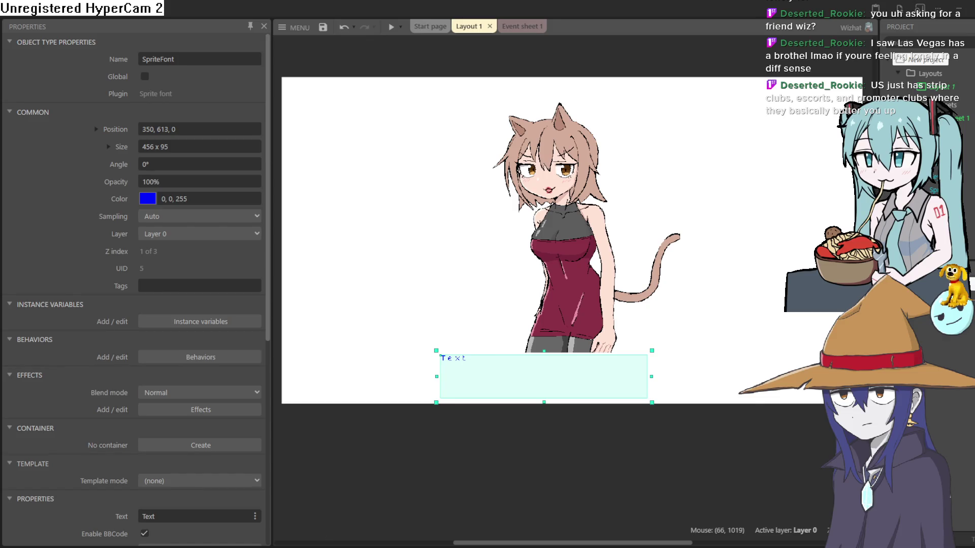
key("alt+Tab")
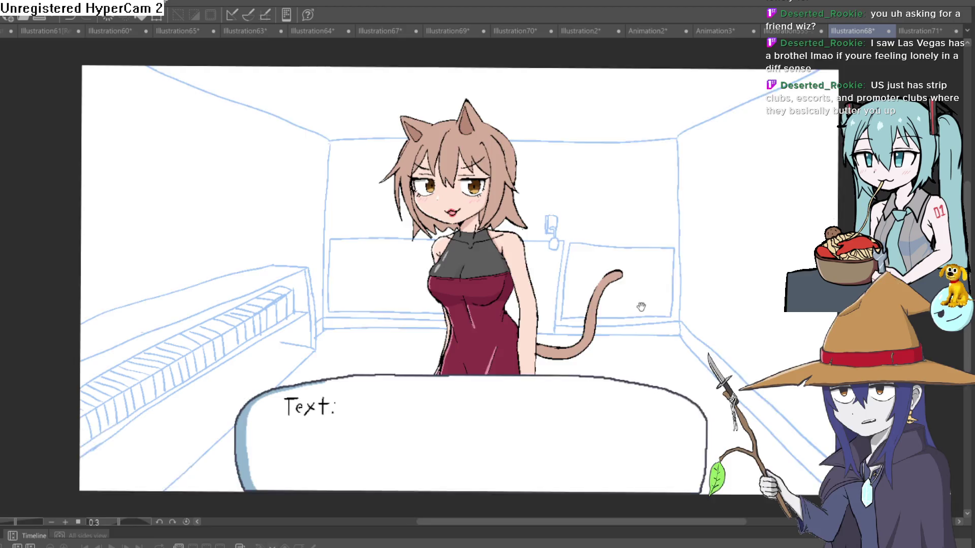
- Zoom and pan the canvas to move the room sketch higher in view
scroll(634, 299, "up", 2)
scroll(535, 319, "down", 2)
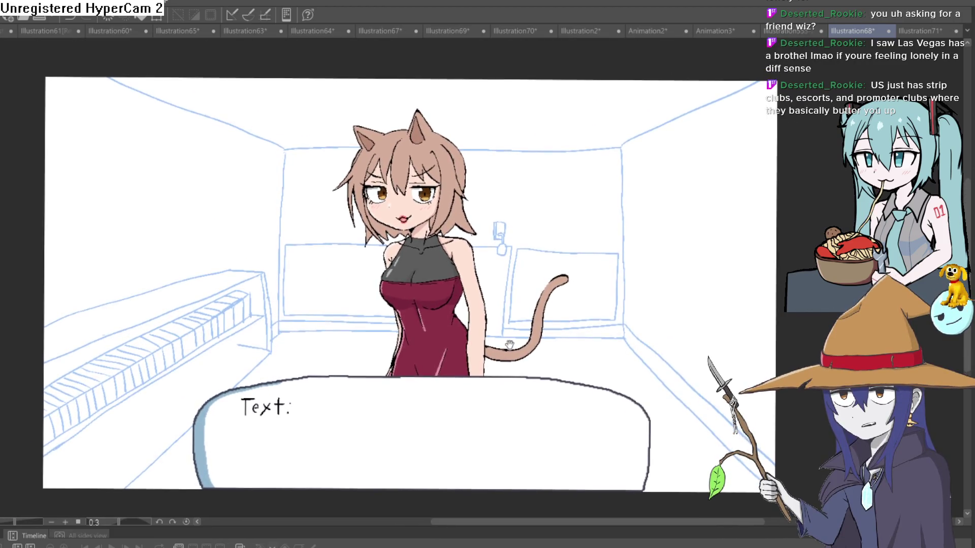
mouse_move(509, 341)
left_mouse_down()
mouse_move(521, 346)
mouse_move(527, 311)
left_mouse_up()
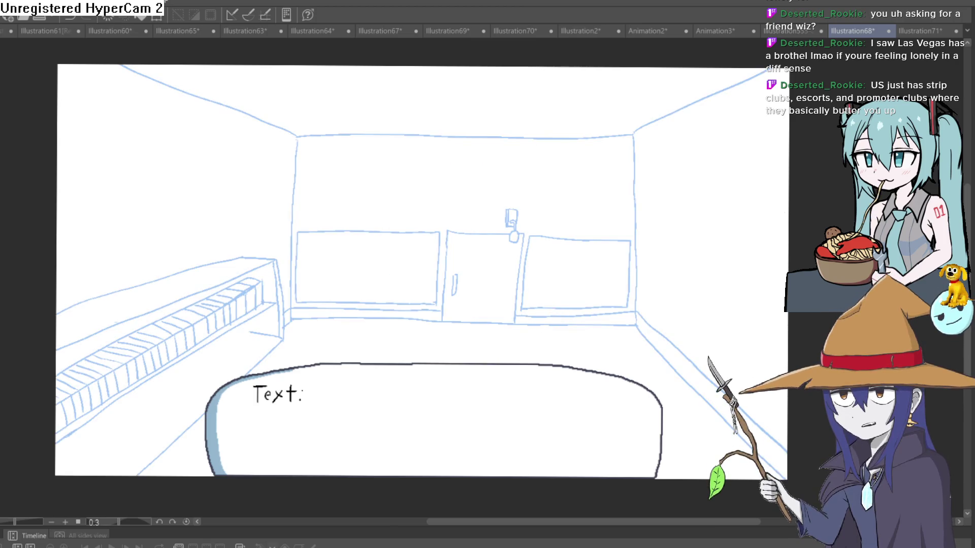
scroll(566, 331, "up", 3)
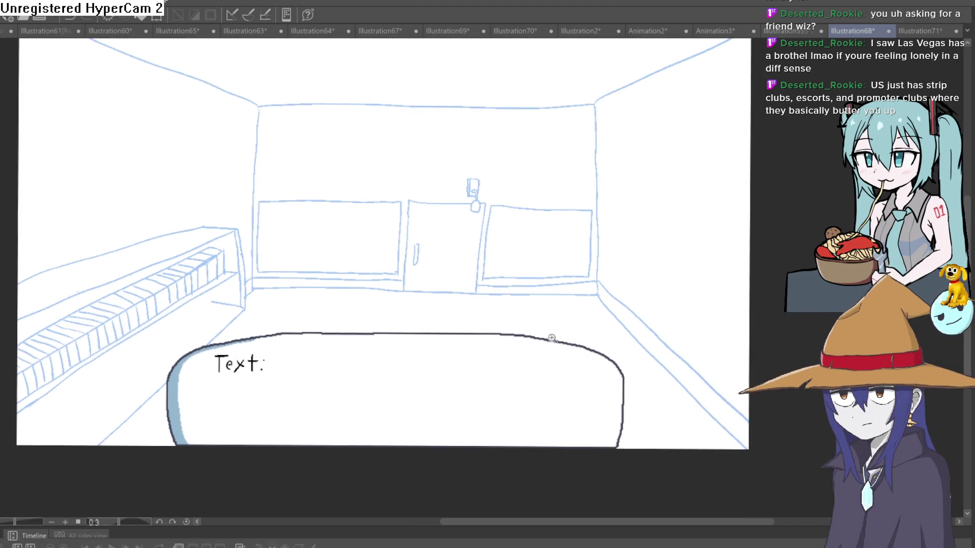
scroll(584, 378, "down", 2)
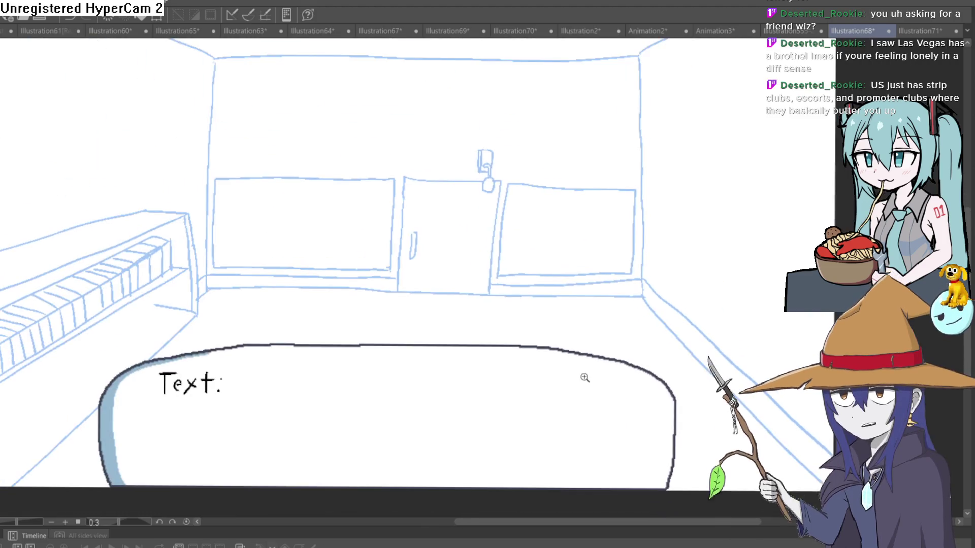
left_click_drag(595, 377, 596, 355)
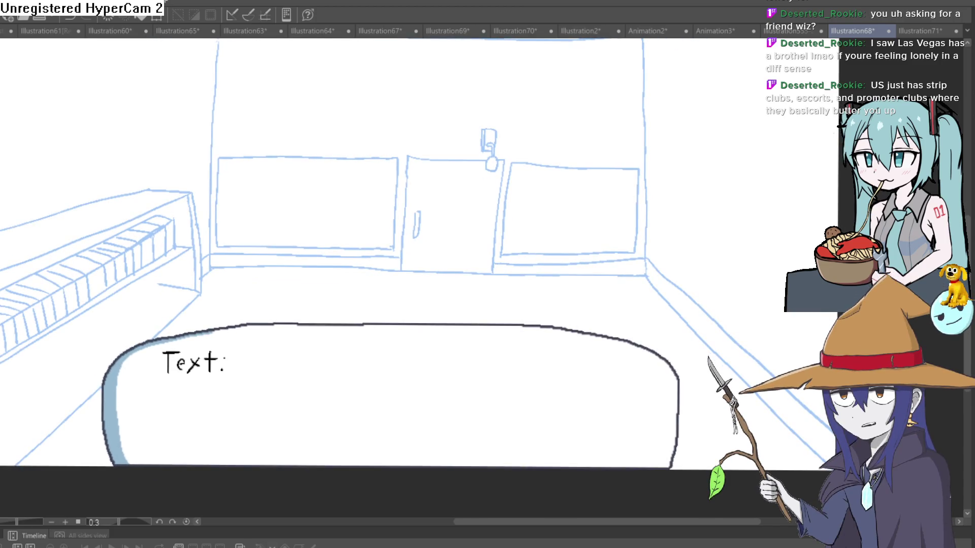
- Zoom the canvas and straighten the slightly rotated view
scroll(577, 346, "up", 4)
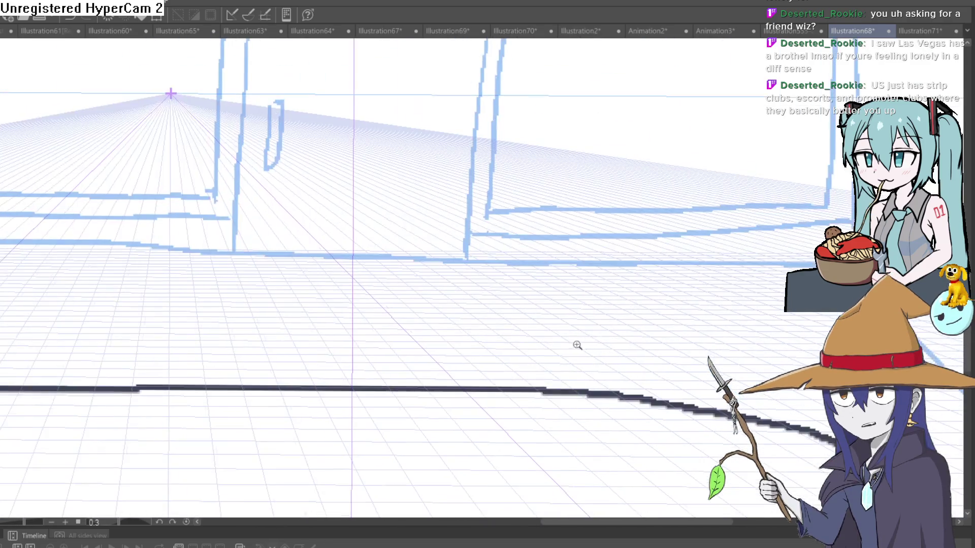
scroll(577, 345, "up", 3)
scroll(681, 374, "down", 2)
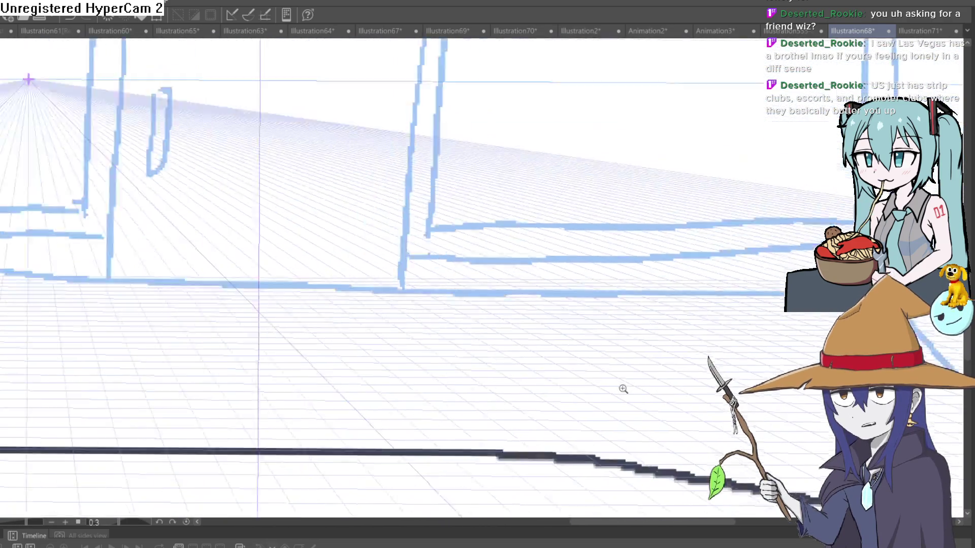
scroll(623, 389, "down", 4)
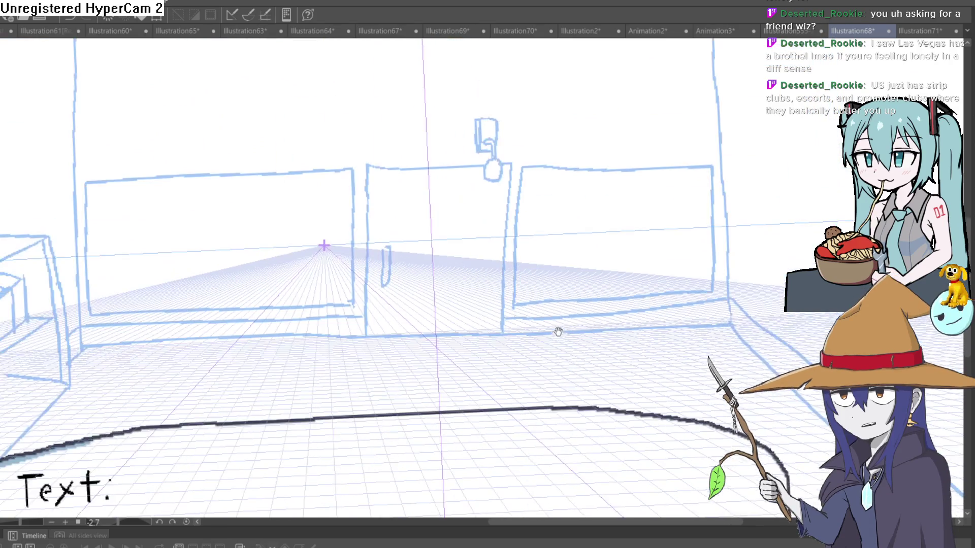
scroll(594, 350, "down", 5)
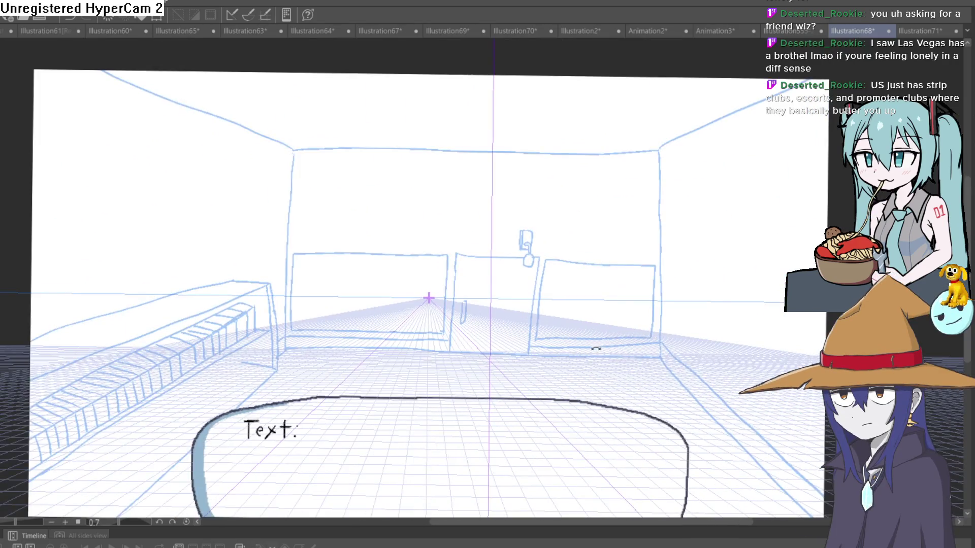
mouse_move(595, 349)
left_mouse_down()
mouse_move(589, 320)
mouse_move(655, 300)
mouse_move(660, 308)
left_mouse_up()
- Undo to bring back the perspective guide lines and turn the view back toward level
scroll(587, 333, "up", 6)
scroll(607, 341, "down", 3)
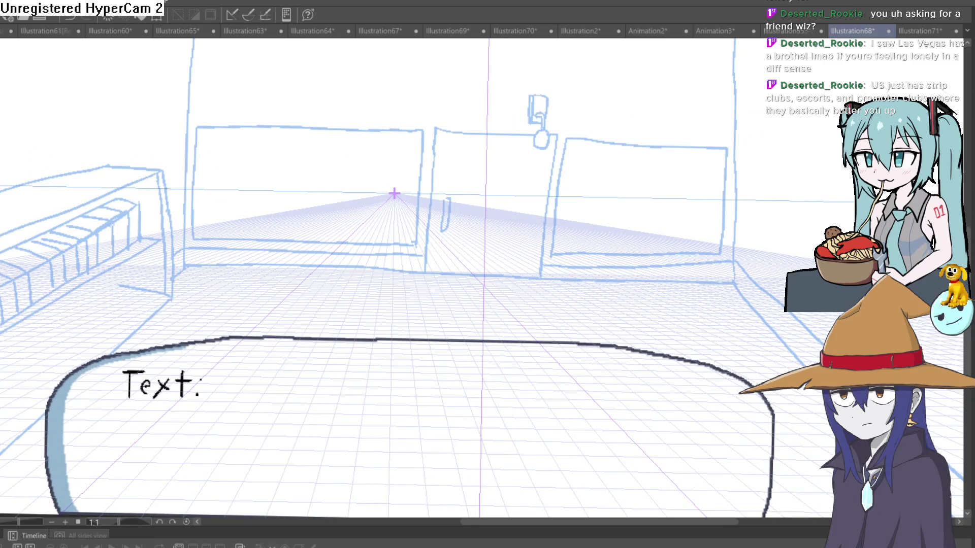
scroll(624, 457, "down", 2)
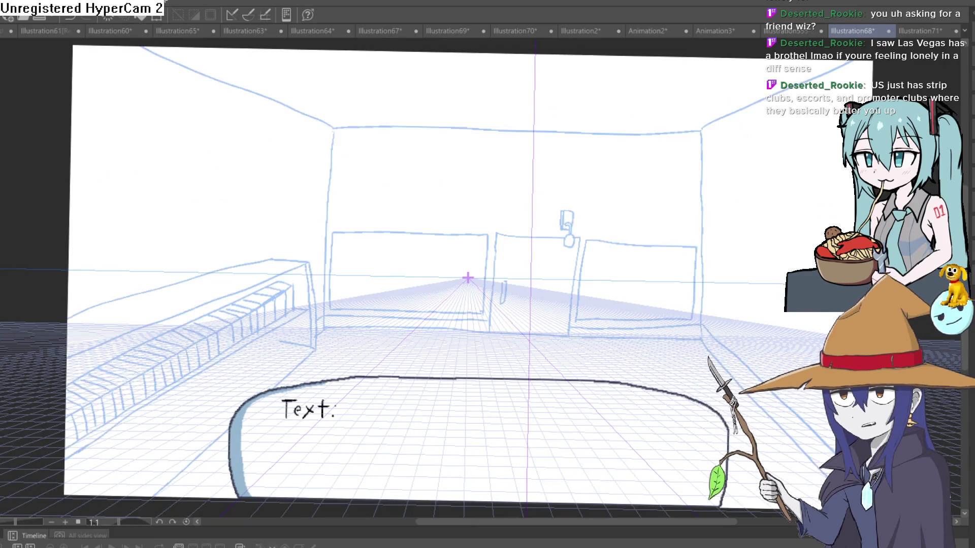
key("ctrl+z")
key("ctrl+z")
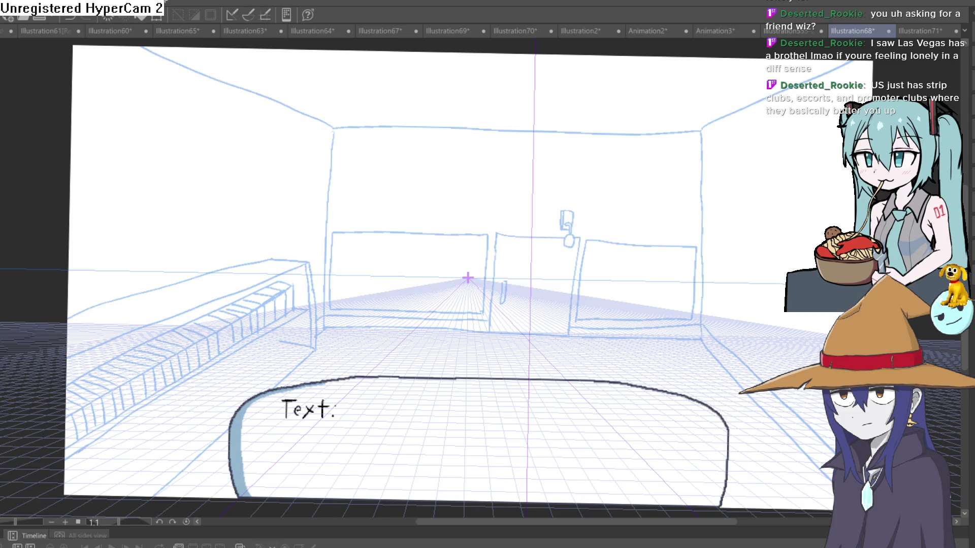
scroll(785, 355, "up", 2)
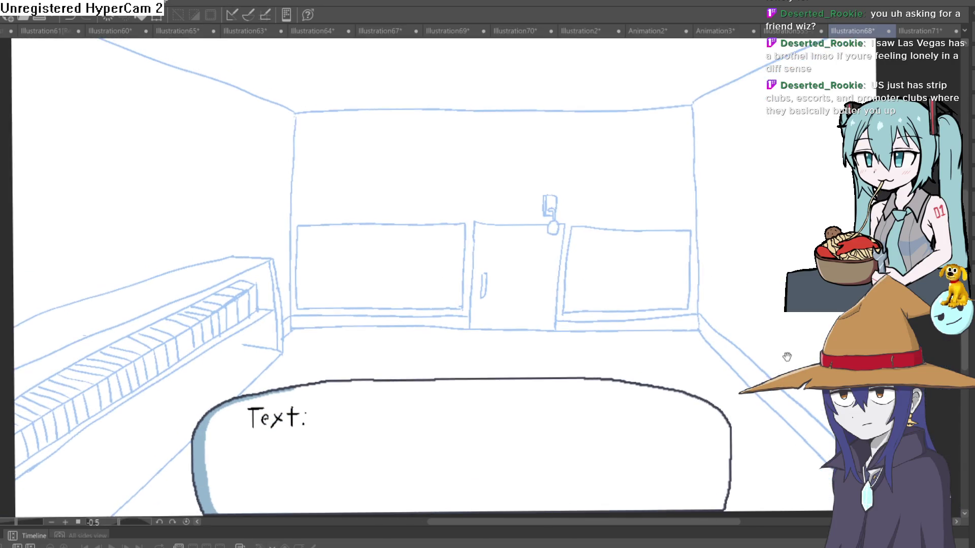
left_click_drag(785, 354, 707, 344)
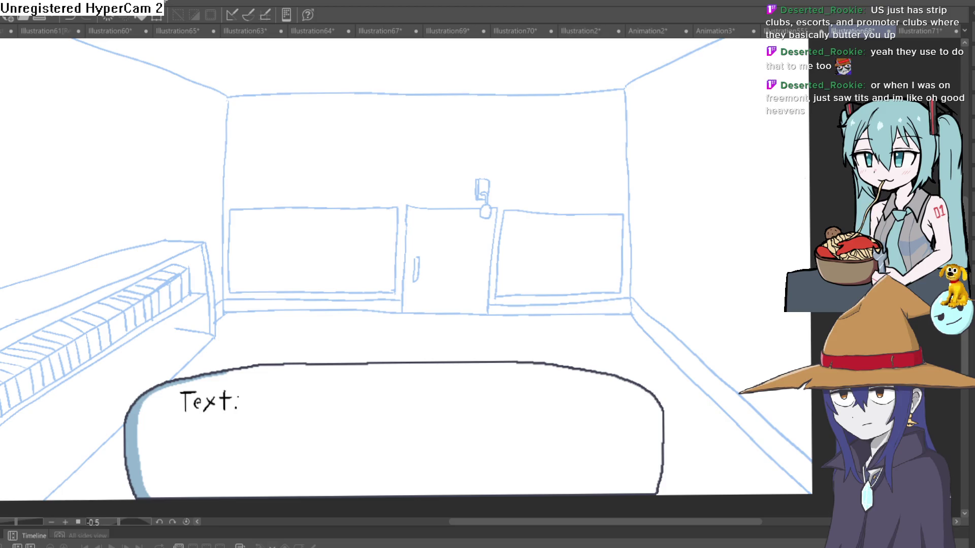
- Zoom the canvas out and back in on the cat girl in the red dress
scroll(620, 344, "down", 3)
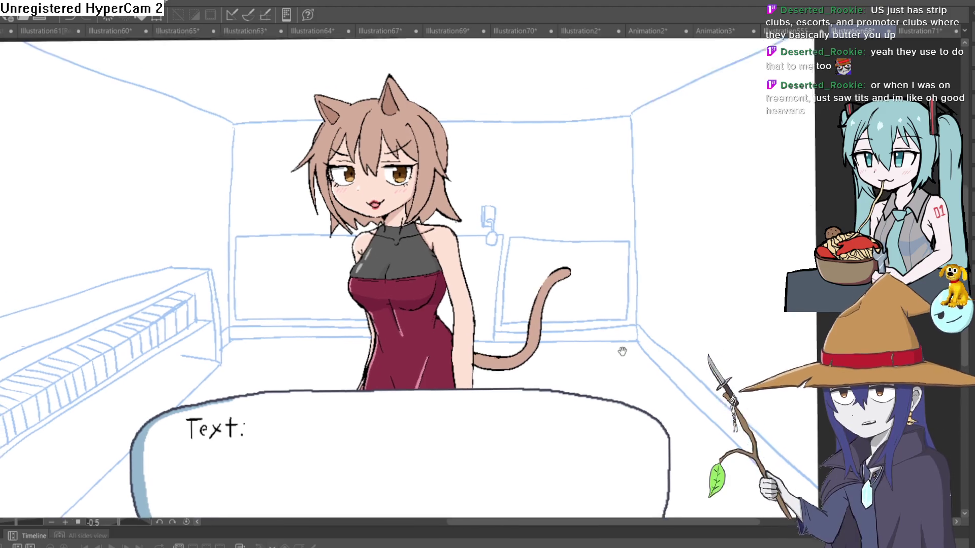
scroll(616, 355, "up", 2)
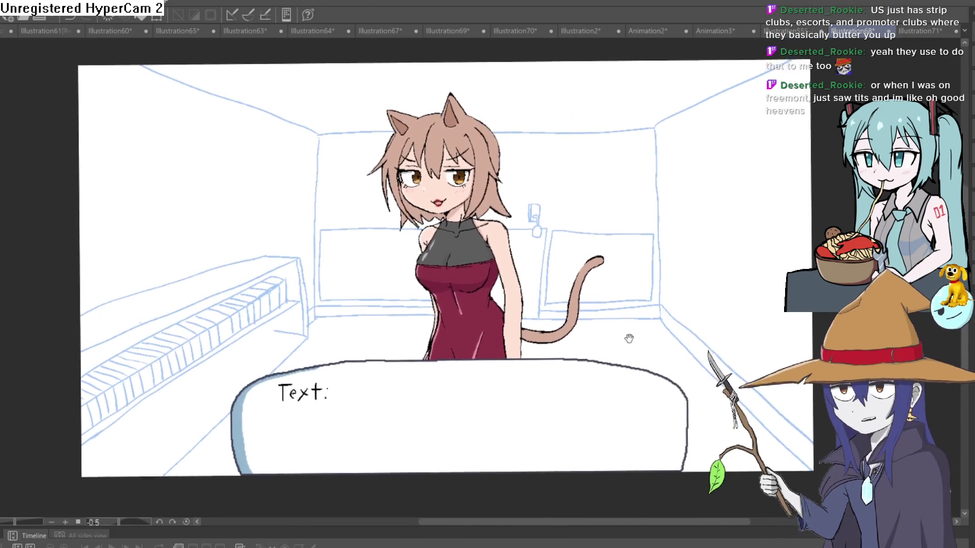
- Switch to the cat-girl illustration and zoom in on her full head and ears
left_click(792, 31)
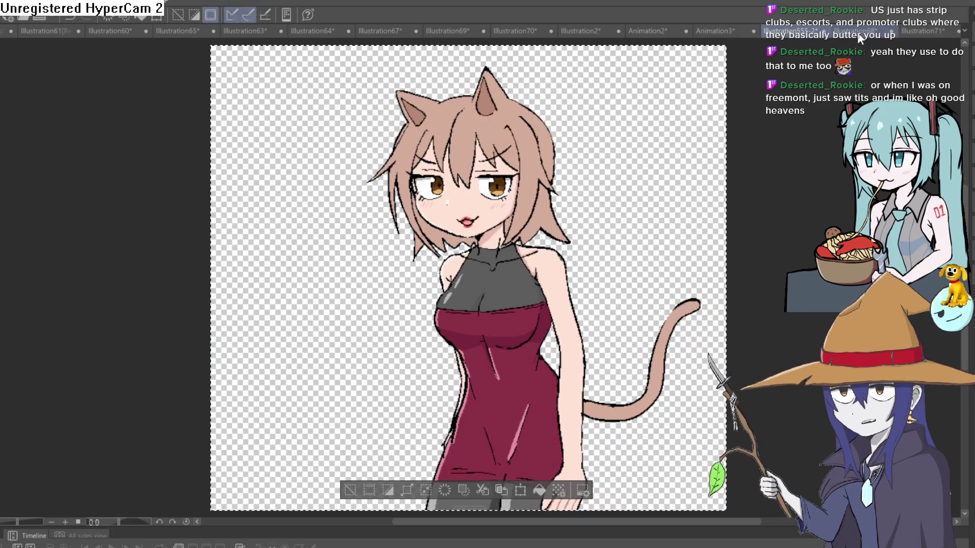
left_click(928, 30)
left_click(792, 31)
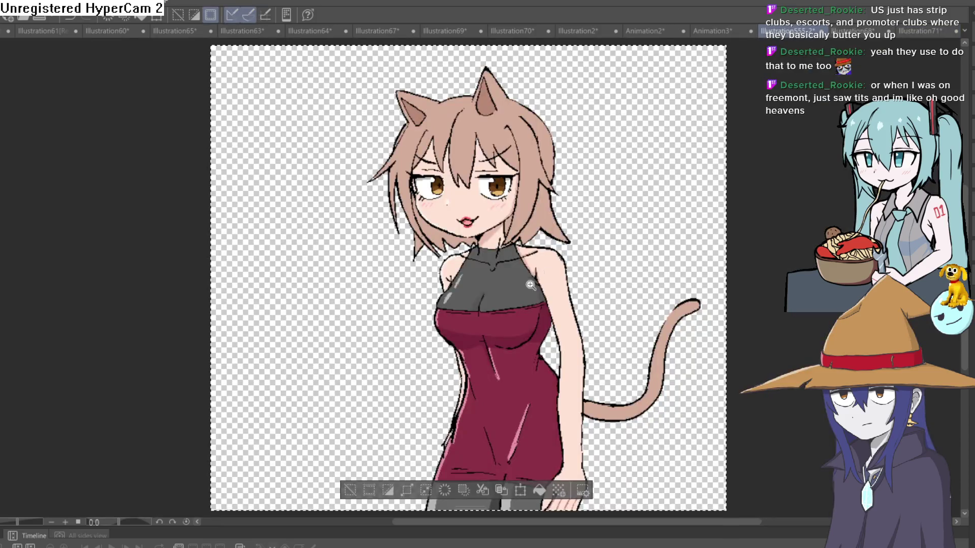
scroll(440, 410, "up", 2)
scroll(326, 461, "up", 3)
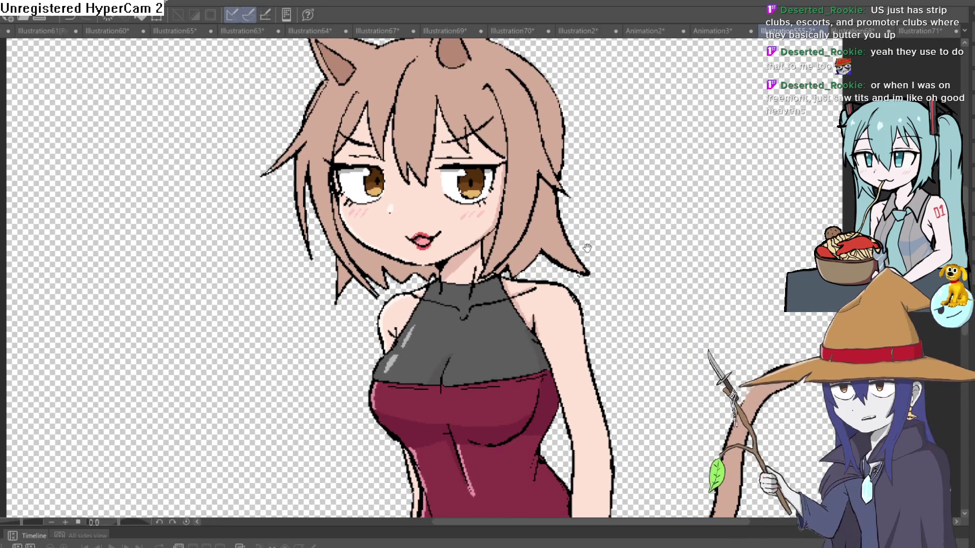
left_click_drag(583, 253, 585, 267)
- Reframe the view around the cat girl's face and dress
scroll(587, 264, "down", 2)
scroll(591, 257, "up", 5)
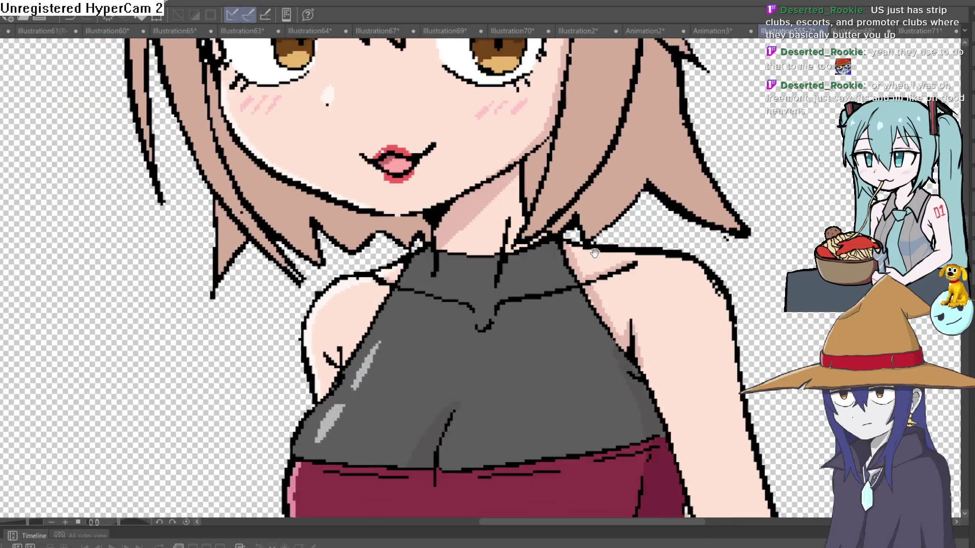
scroll(594, 253, "down", 1)
mouse_move(594, 253)
left_mouse_down()
mouse_move(610, 101)
mouse_move(629, 246)
mouse_move(658, 231)
mouse_move(634, 300)
left_mouse_up()
scroll(659, 231, "down", 2)
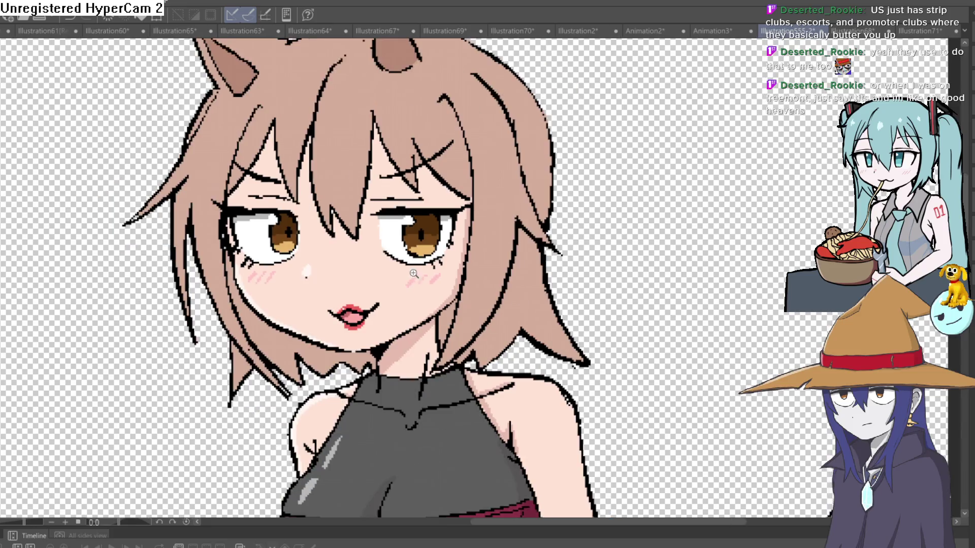
scroll(429, 300, "up", 2)
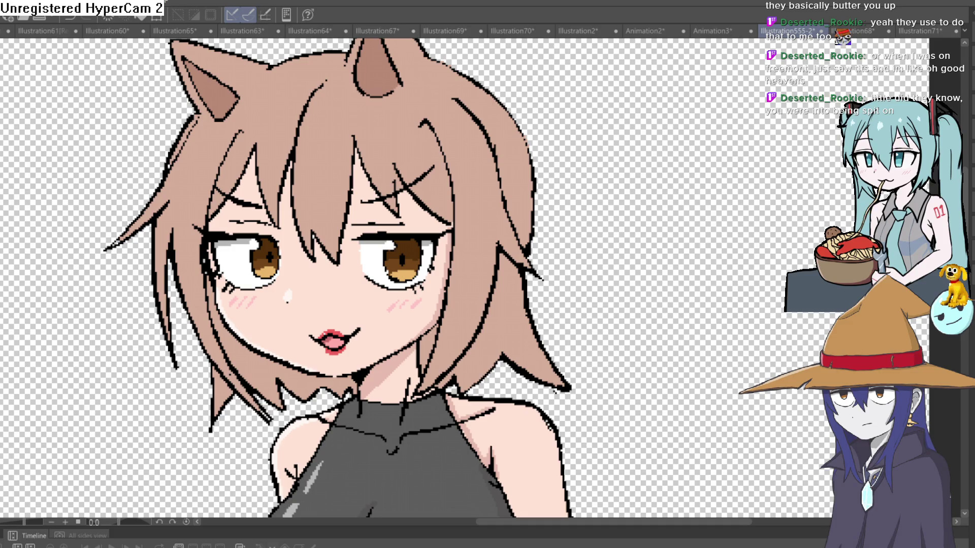
- Zoom in on the top of the hair and paint three light highlight strokes
left_click(310, 124)
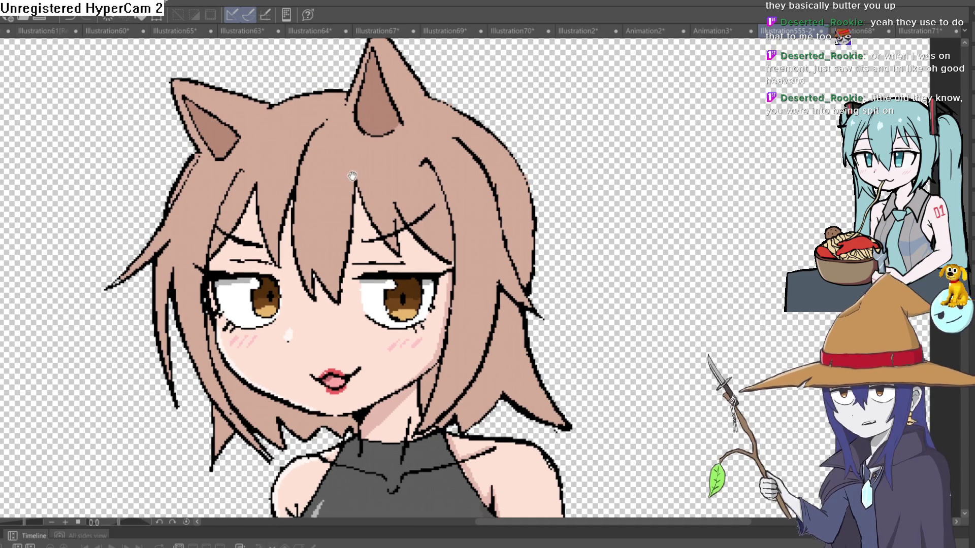
left_click(273, 142)
mouse_move(324, 191)
left_mouse_down()
mouse_move(338, 157)
mouse_move(318, 203)
left_mouse_up()
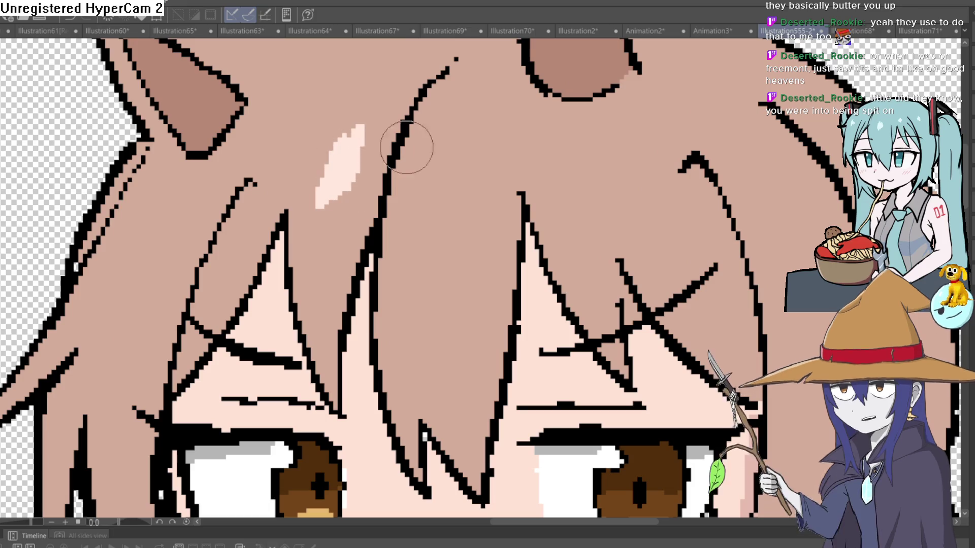
mouse_move(481, 144)
left_mouse_down()
mouse_move(413, 158)
mouse_move(394, 148)
mouse_move(418, 174)
left_mouse_up()
mouse_move(553, 193)
left_mouse_down()
mouse_move(428, 211)
mouse_move(424, 177)
mouse_move(447, 203)
mouse_move(555, 196)
mouse_move(563, 221)
mouse_move(557, 211)
left_mouse_up()
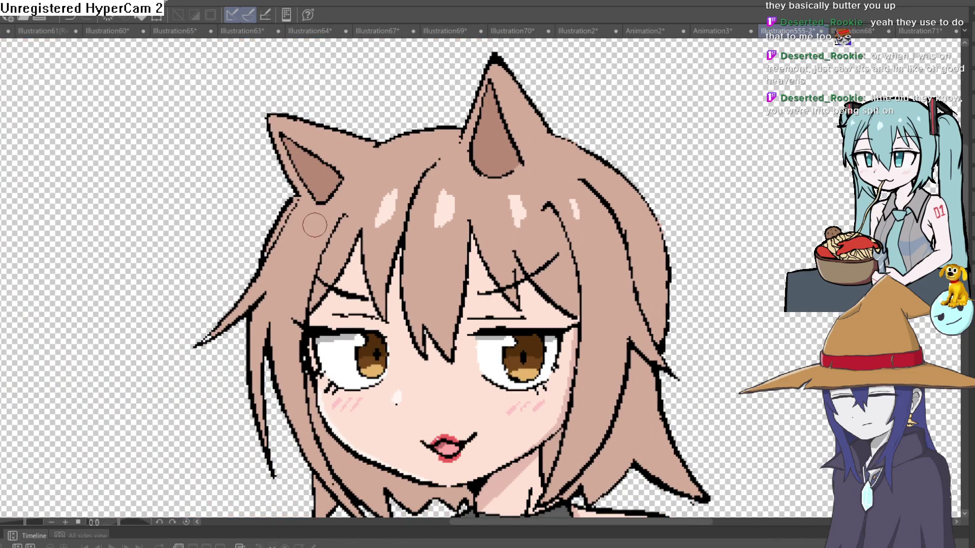
- Paint a pink highlight along the left hair edge and tidy the left strand outline
left_click_drag(332, 231, 332, 229)
scroll(285, 376, "down", 2)
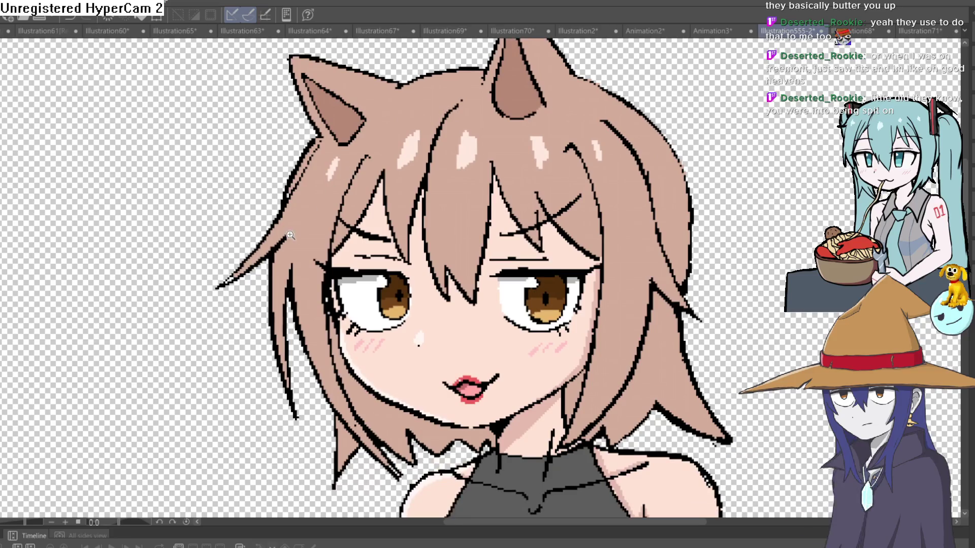
scroll(244, 366, "up", 5)
mouse_move(201, 295)
left_mouse_down()
mouse_move(365, 48)
mouse_move(254, 272)
left_mouse_up()
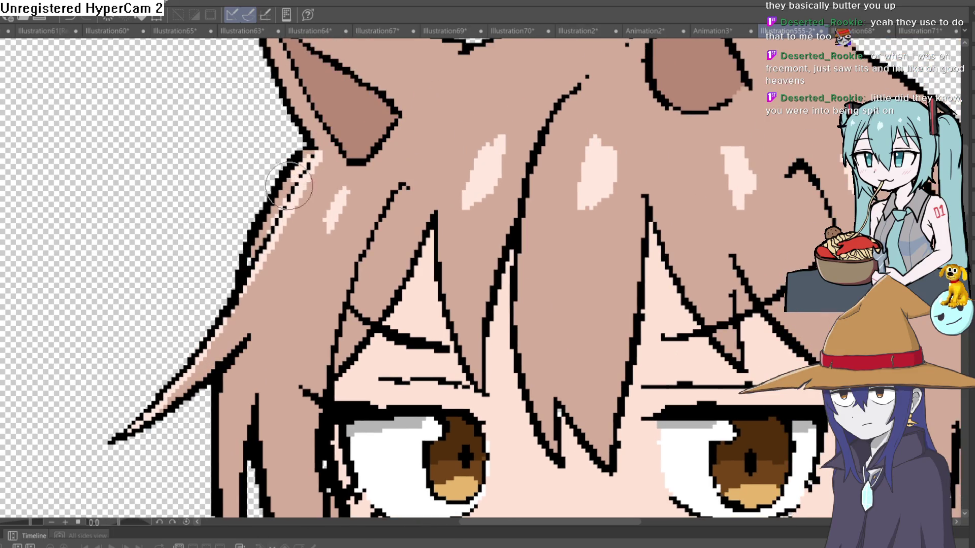
left_click_drag(264, 239, 314, 148)
- Add a light pink highlight near the ear tip, then recentre the whole character
scroll(375, 161, "down", 3)
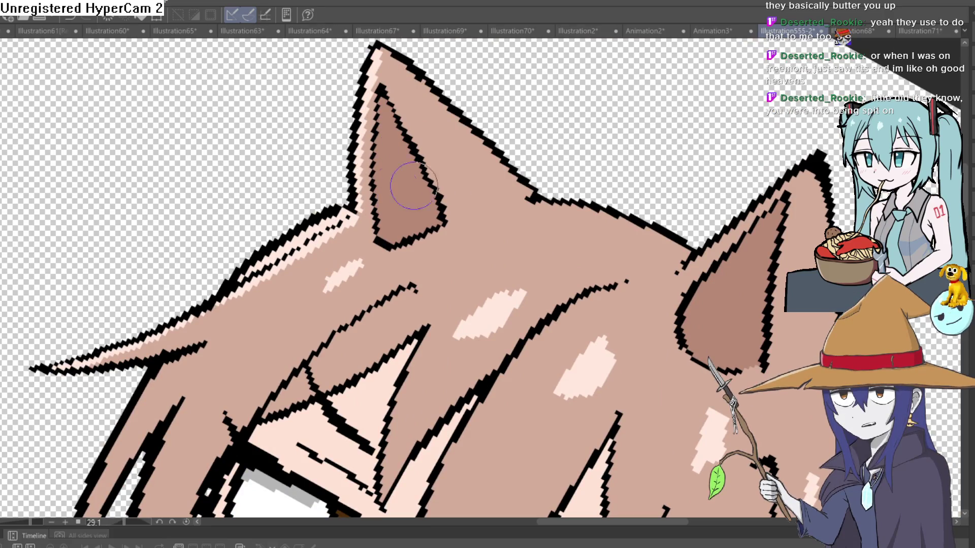
scroll(630, 297, "down", 10)
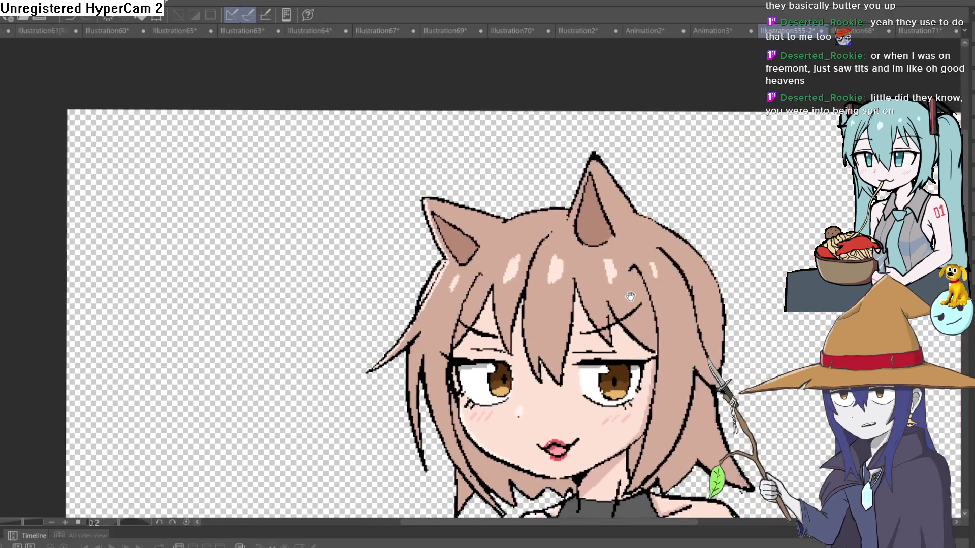
left_click_drag(630, 297, 483, 214)
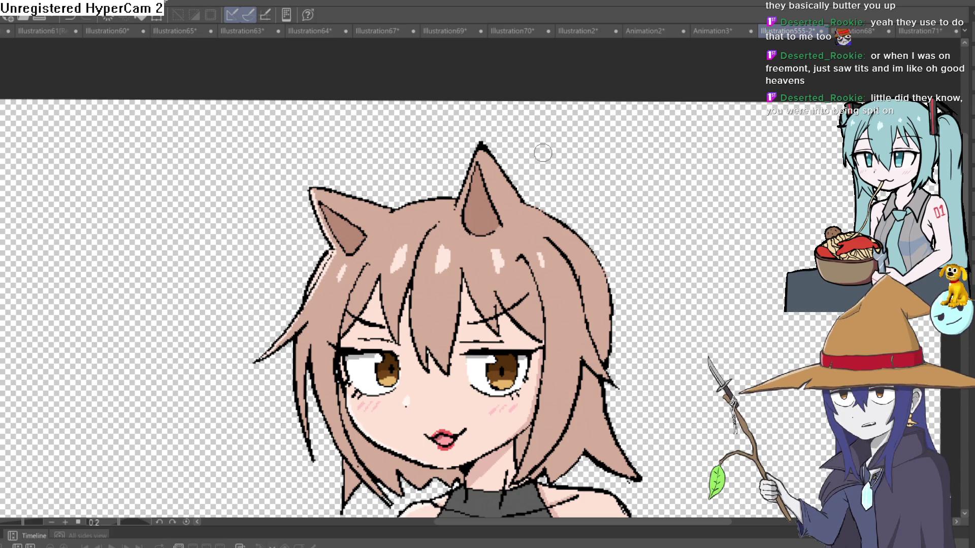
scroll(543, 153, "up", 5)
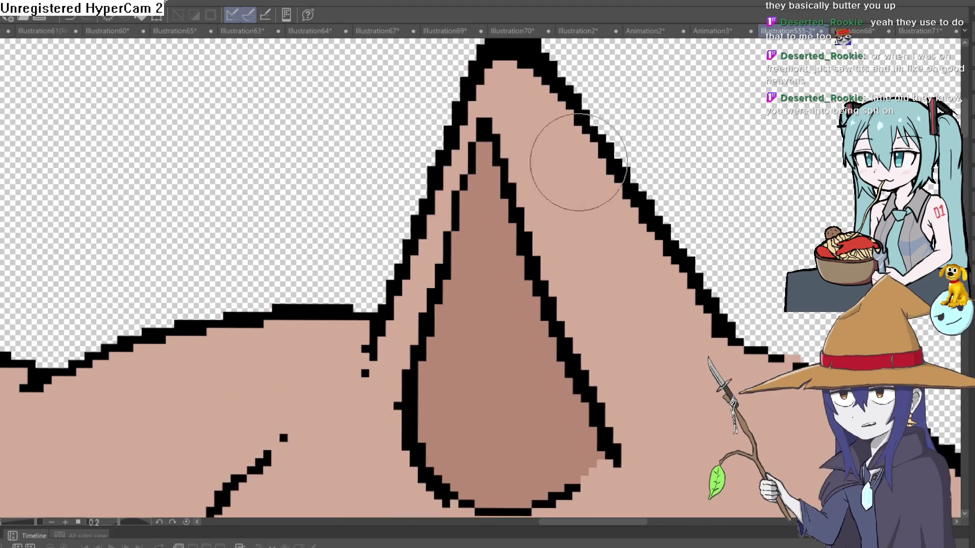
scroll(579, 163, "down", 4)
left_click_drag(503, 102, 467, 175)
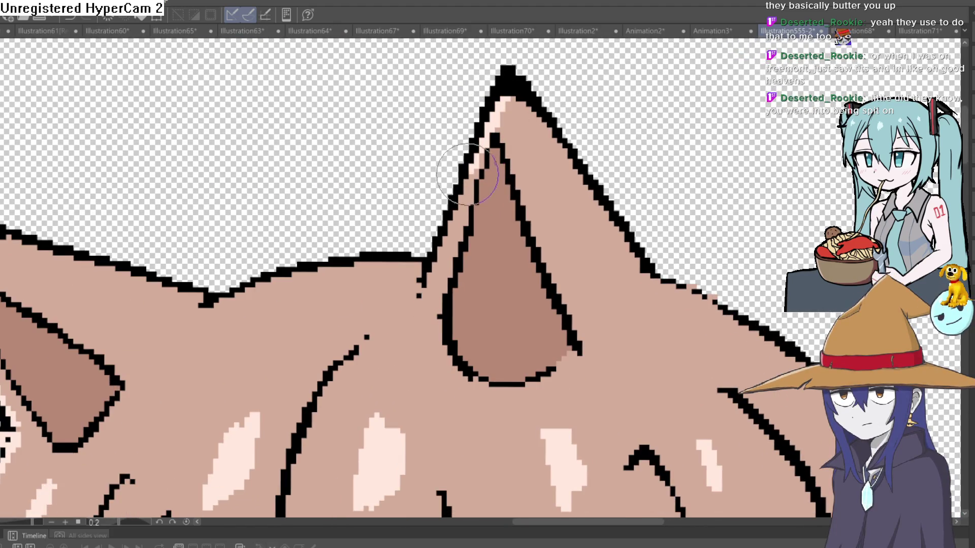
scroll(605, 224, "down", 5)
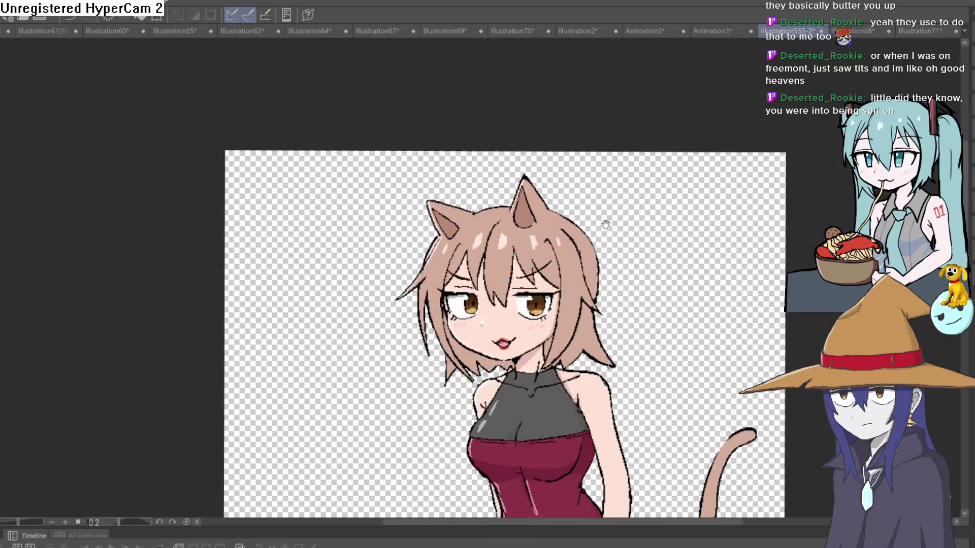
mouse_move(605, 224)
left_mouse_down()
mouse_move(605, 193)
mouse_move(591, 184)
left_mouse_up()
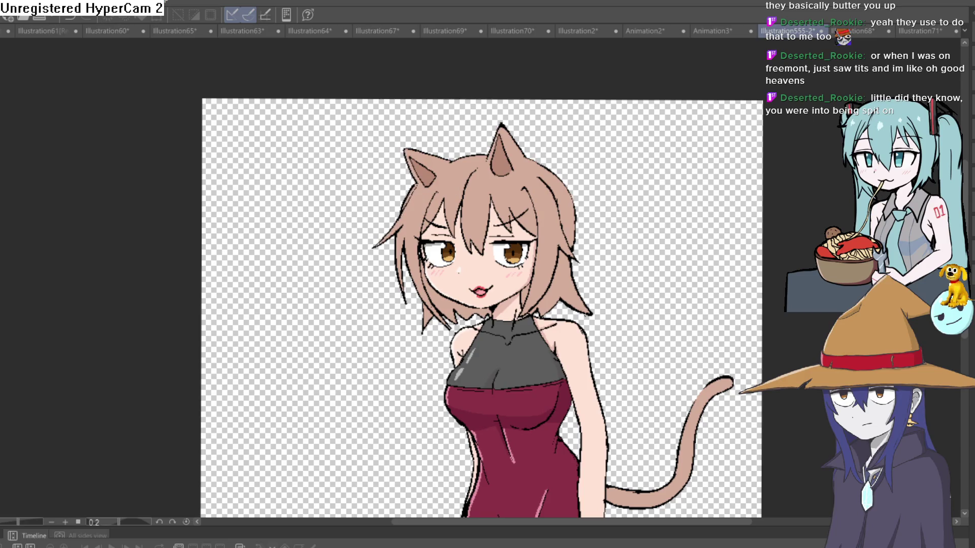
- Fit the whole cat-girl canvas in the window with Ctrl+0
key("ctrl+0")
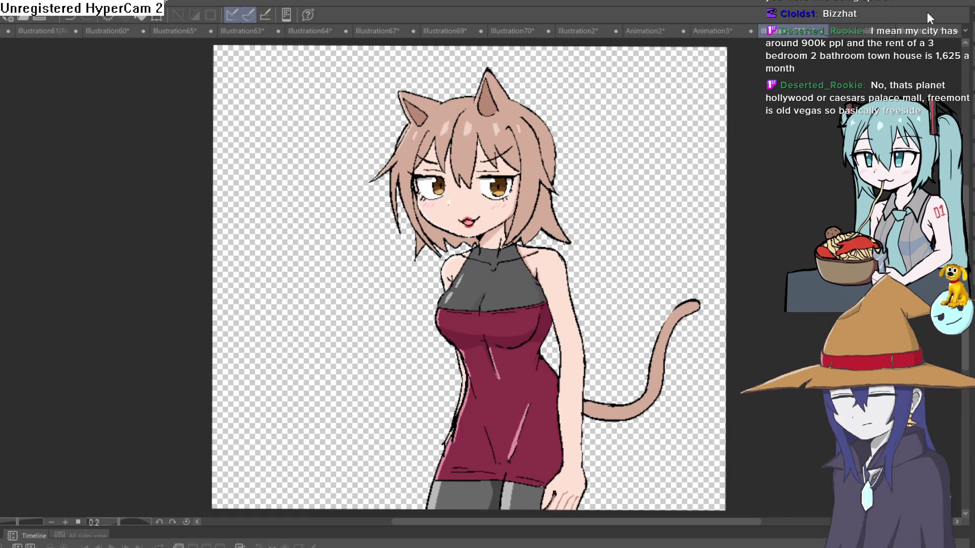
- Frame the cat girl's head and sample the hair colour with the Eyedropper
scroll(584, 196, "up", 5)
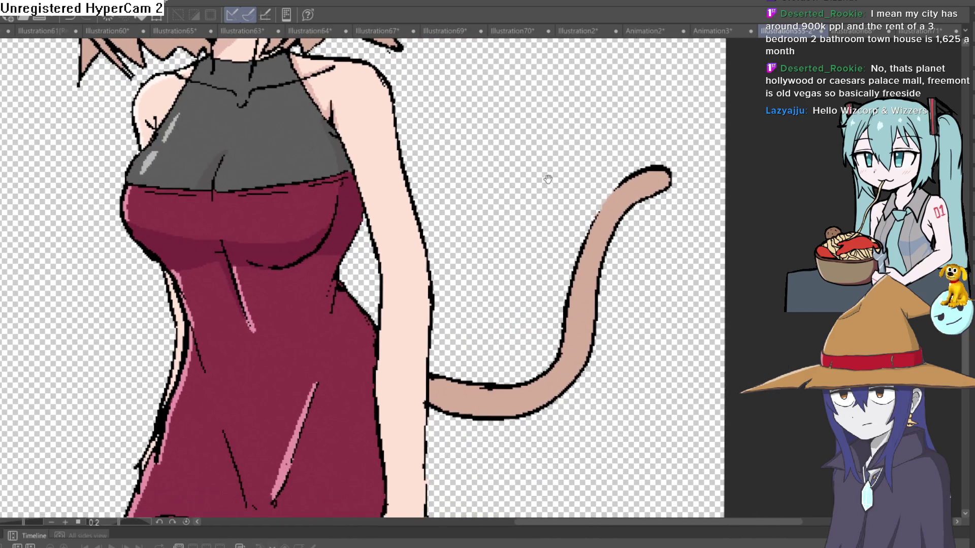
mouse_move(548, 178)
left_mouse_down()
mouse_move(552, 246)
mouse_move(570, 157)
left_mouse_up()
scroll(553, 170, "down", 3)
left_click_drag(544, 235, 539, 266)
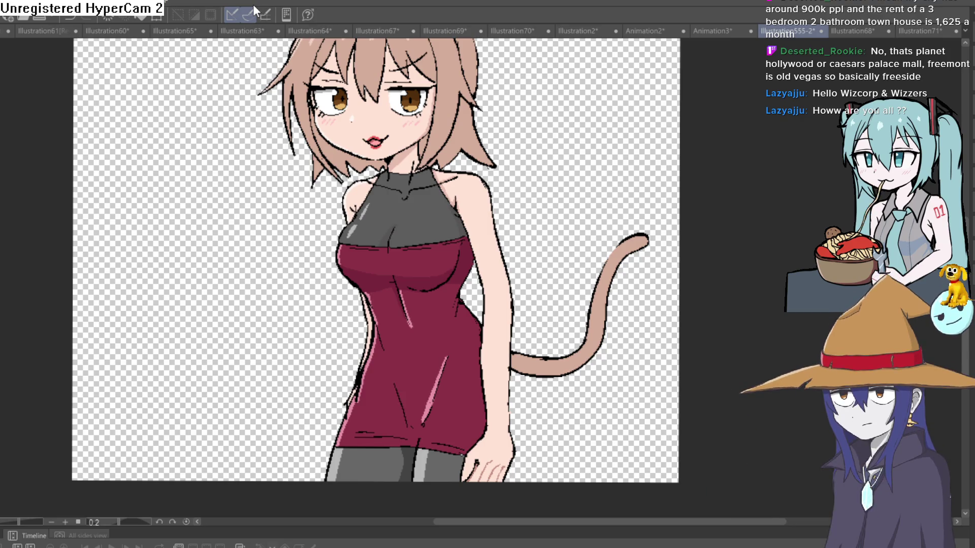
mouse_move(516, 295)
left_mouse_down()
mouse_move(529, 256)
mouse_move(516, 327)
mouse_move(494, 341)
mouse_move(490, 311)
left_mouse_up()
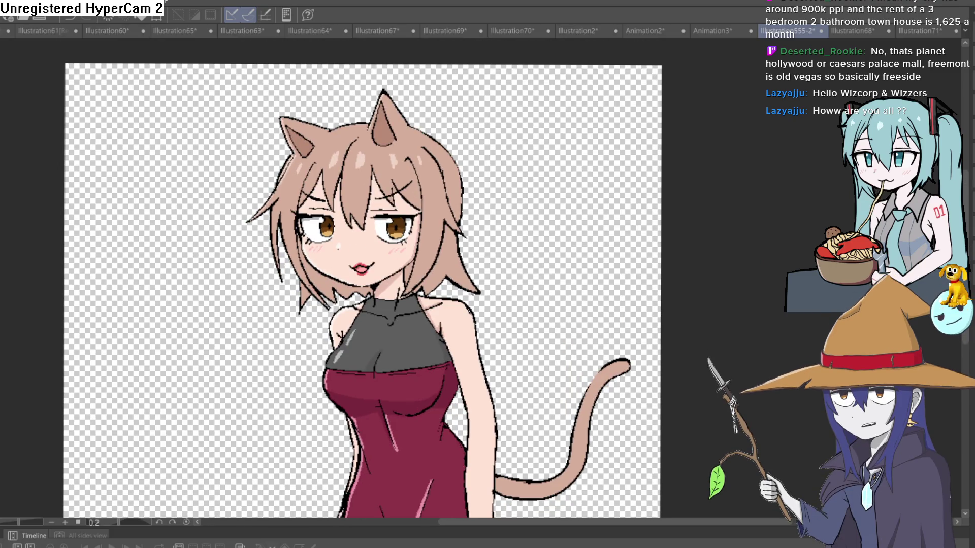
left_click(361, 161, "alt")
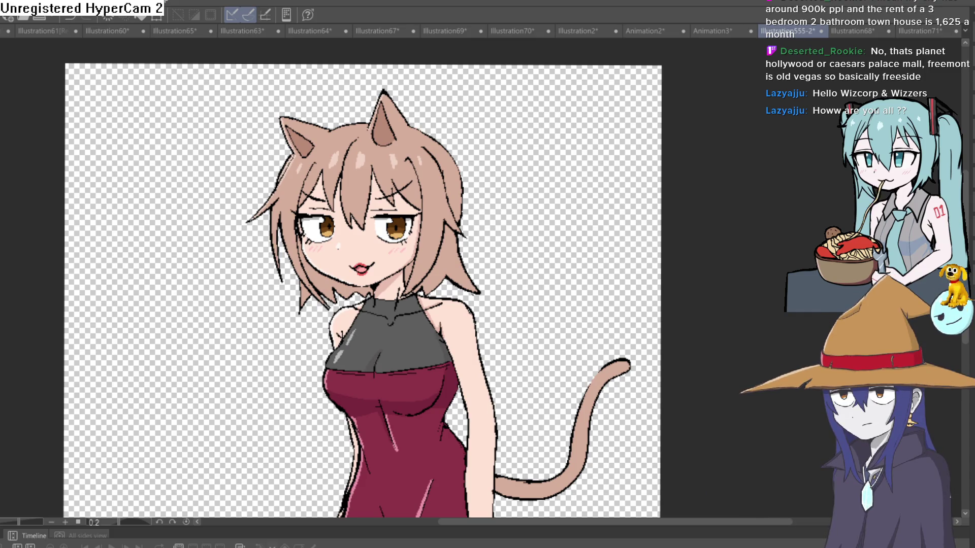
- Paint a darker reddish-brown stroke down a front hair strand and fill the strand
scroll(424, 168, "up", 3)
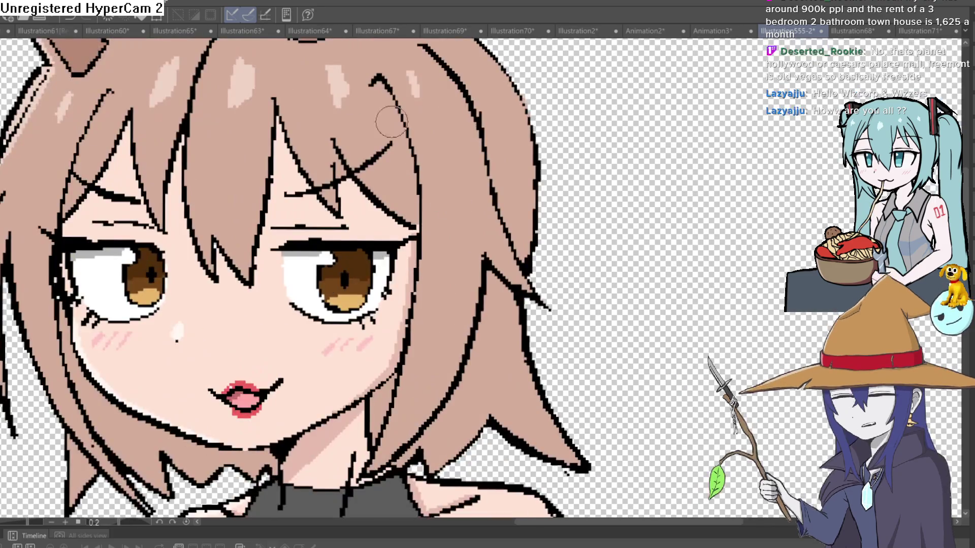
left_click_drag(377, 81, 407, 211)
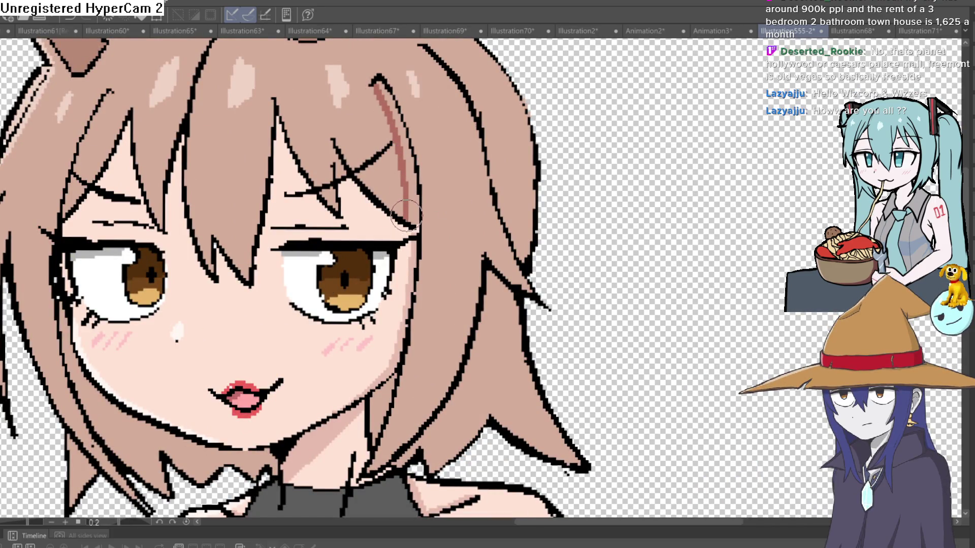
key("g")
left_click(412, 184)
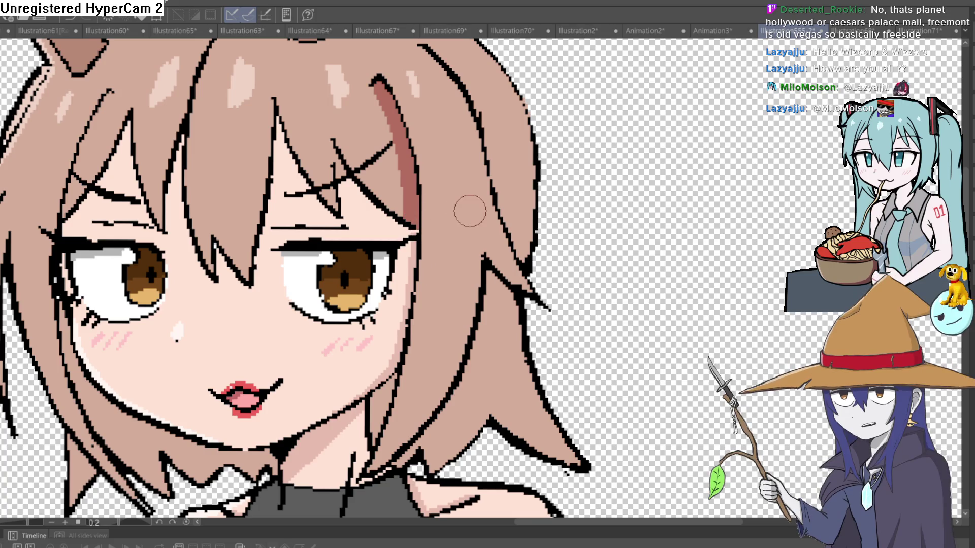
- Zoom and rotate the canvas about 45° toward the ear
scroll(470, 211, "down", 5)
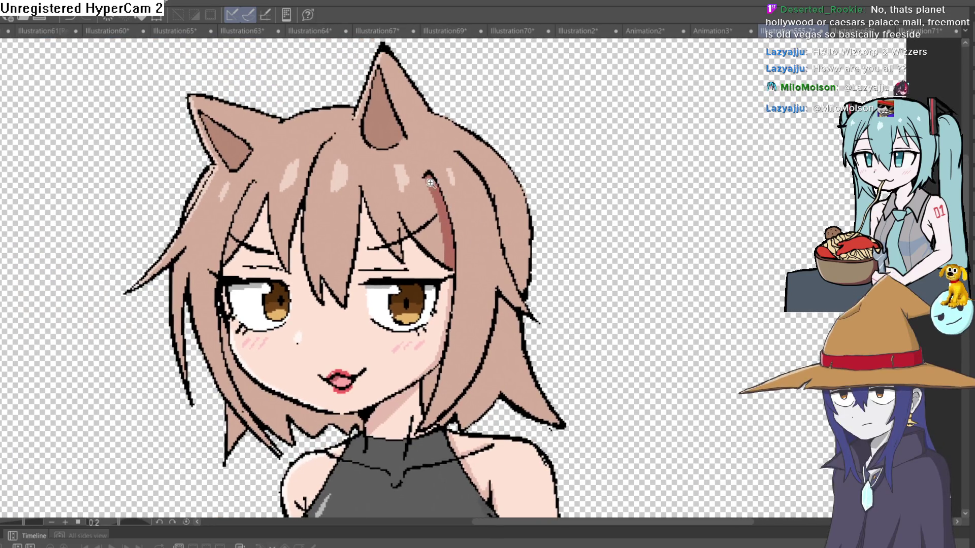
scroll(430, 183, "up", 3)
scroll(426, 173, "down", 3)
scroll(427, 173, "left", 3)
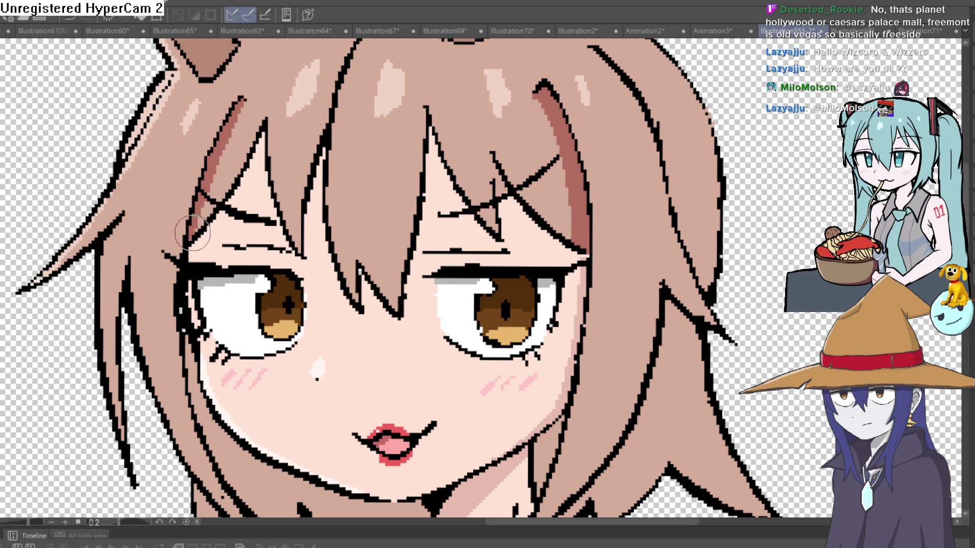
scroll(355, 168, "down", 5)
mouse_move(356, 168)
left_mouse_down()
mouse_move(489, 215)
mouse_move(425, 272)
mouse_move(413, 298)
left_mouse_up()
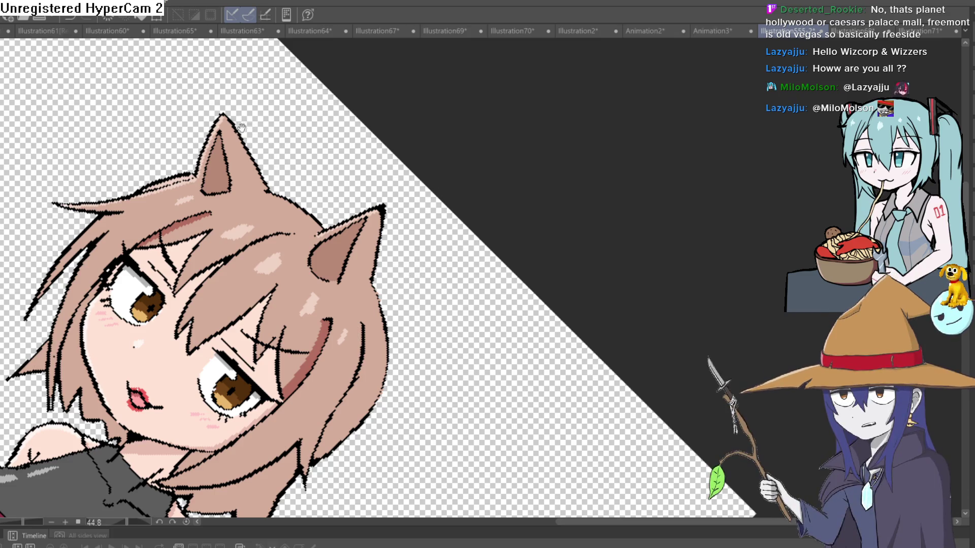
- Shade the cat ear from tip to base, fill the outline gap, and shade its right edge
scroll(236, 127, "up", 3)
mouse_move(225, 82)
left_mouse_down()
mouse_move(303, 330)
mouse_move(369, 335)
mouse_move(443, 230)
mouse_move(332, 279)
left_mouse_up()
left_click(311, 395)
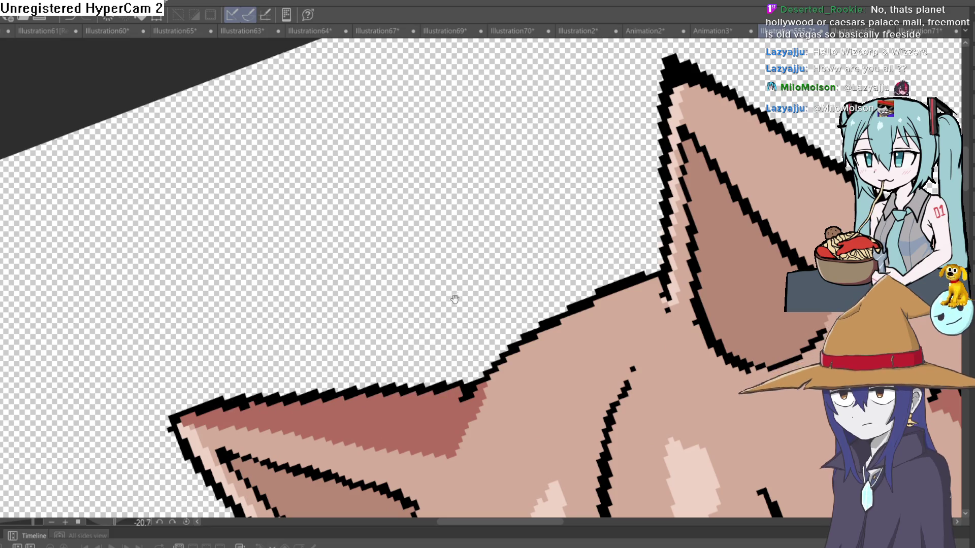
mouse_move(452, 293)
left_mouse_down()
mouse_move(385, 195)
mouse_move(546, 230)
mouse_move(525, 245)
mouse_move(543, 223)
mouse_move(553, 226)
mouse_move(250, 253)
left_mouse_up()
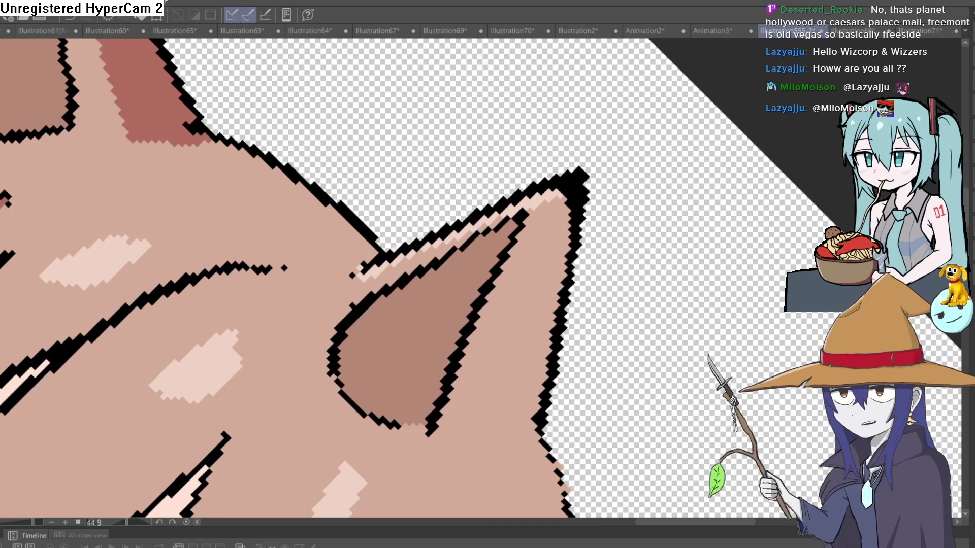
mouse_move(552, 215)
left_mouse_down()
mouse_move(544, 184)
mouse_move(543, 241)
mouse_move(506, 391)
mouse_move(518, 391)
mouse_move(562, 170)
mouse_move(572, 176)
mouse_move(543, 207)
mouse_move(570, 178)
mouse_move(540, 189)
mouse_move(532, 237)
left_mouse_up()
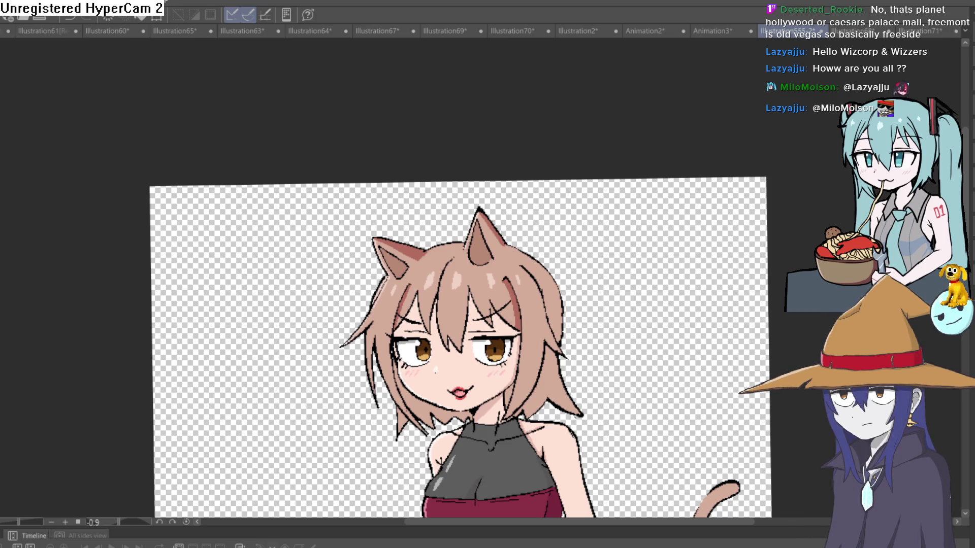
- Fill the light gaps in the ear shading and shade along the head's top outline
mouse_move(610, 213)
left_mouse_down()
mouse_move(594, 229)
mouse_move(579, 219)
left_mouse_up()
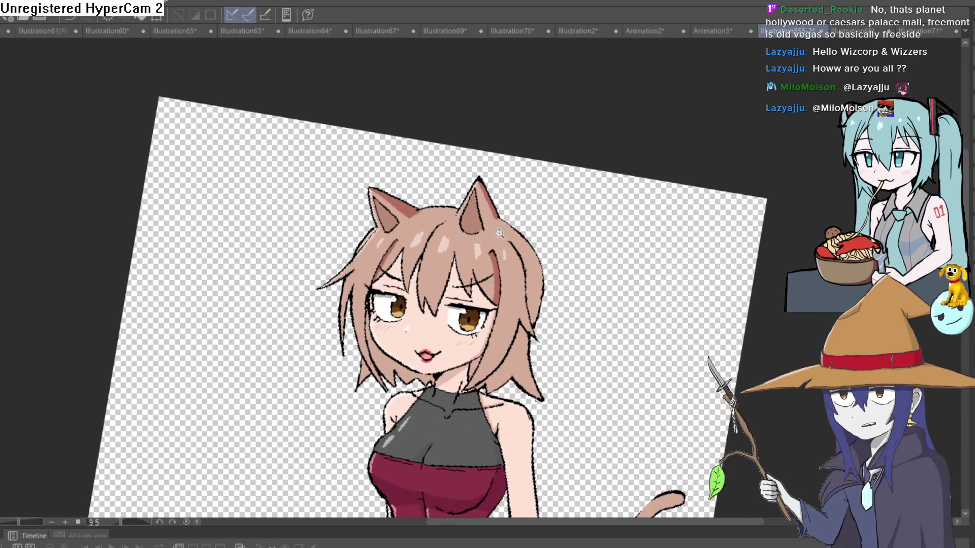
scroll(579, 218, "up", 5)
mouse_move(481, 193)
left_mouse_down()
mouse_move(467, 228)
mouse_move(356, 305)
left_mouse_up()
scroll(355, 304, "up", 5)
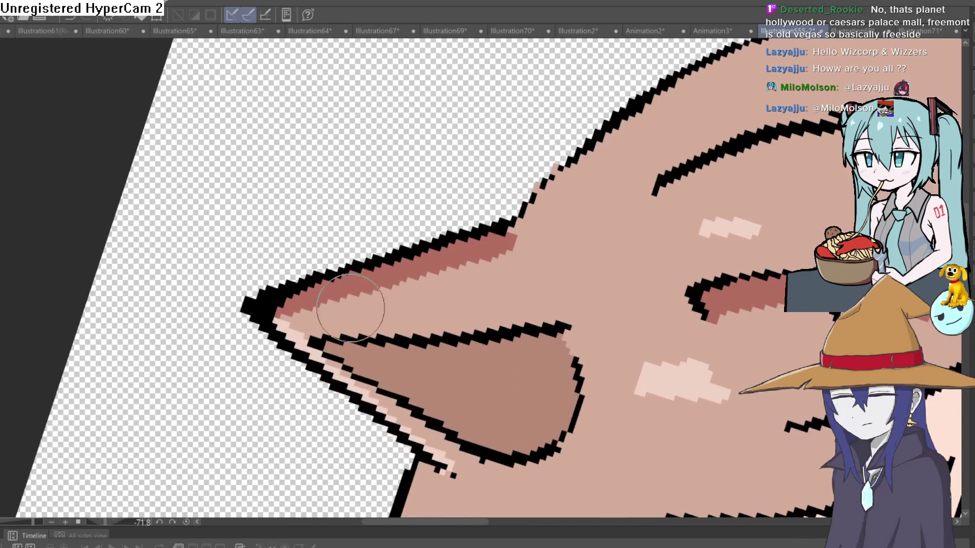
mouse_move(503, 271)
left_mouse_down()
mouse_move(523, 235)
mouse_move(391, 286)
left_mouse_up()
scroll(516, 250, "down", 3)
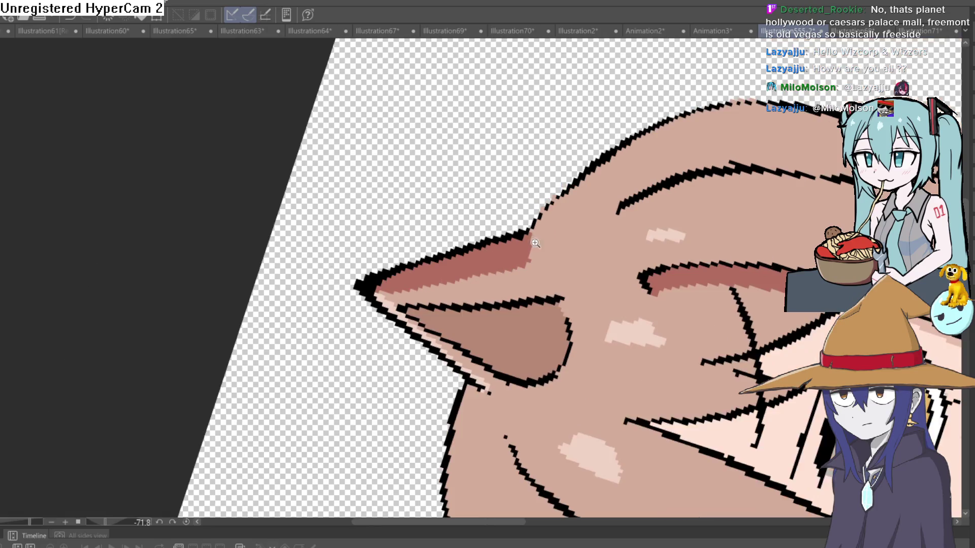
mouse_move(492, 227)
left_mouse_down()
mouse_move(615, 142)
mouse_move(734, 120)
mouse_move(751, 153)
left_mouse_up()
mouse_move(568, 244)
left_mouse_down()
mouse_move(559, 174)
mouse_move(531, 265)
mouse_move(537, 143)
mouse_move(488, 152)
left_mouse_up()
scroll(437, 160, "down", 3)
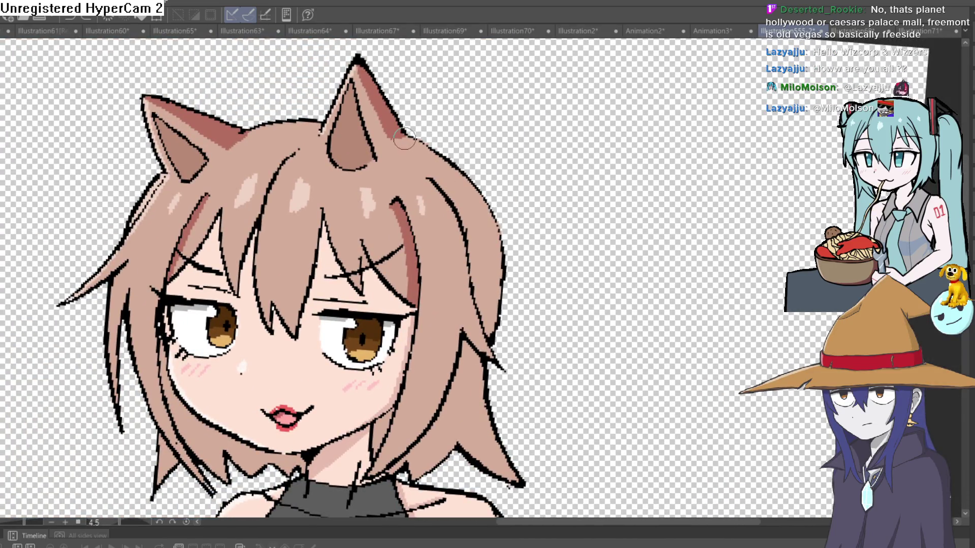
mouse_move(444, 155)
left_mouse_down()
mouse_move(285, 233)
mouse_move(316, 208)
left_mouse_up()
scroll(317, 209, "up", 2)
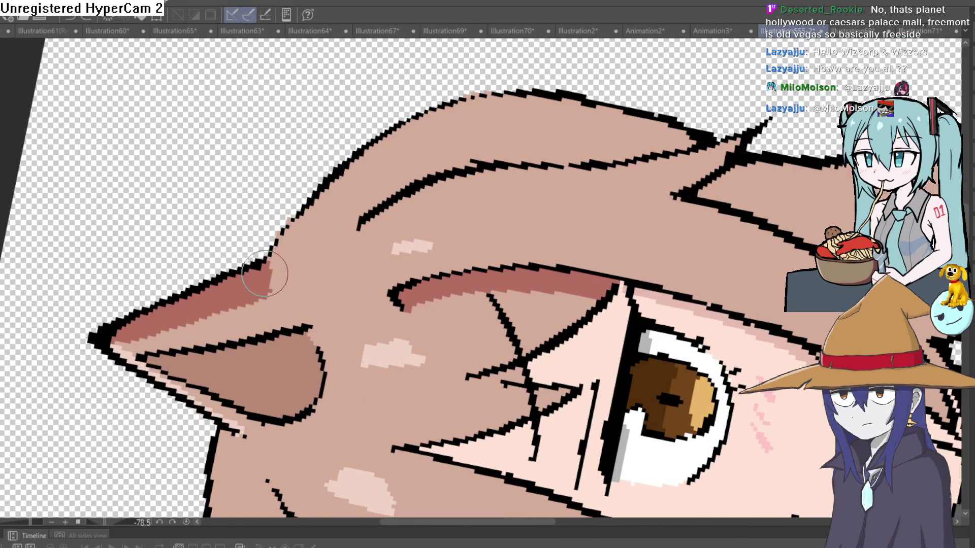
left_click_drag(264, 274, 302, 219)
mouse_move(337, 180)
left_mouse_down()
mouse_move(387, 135)
mouse_move(451, 108)
mouse_move(504, 102)
mouse_move(681, 135)
left_mouse_up()
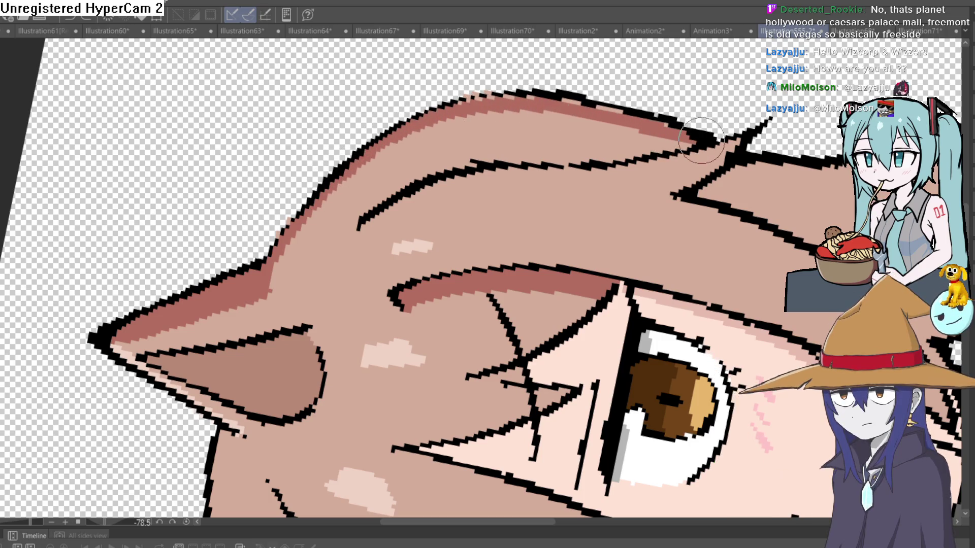
mouse_move(727, 161)
left_mouse_down()
mouse_move(660, 304)
mouse_move(550, 322)
mouse_move(538, 268)
left_mouse_up()
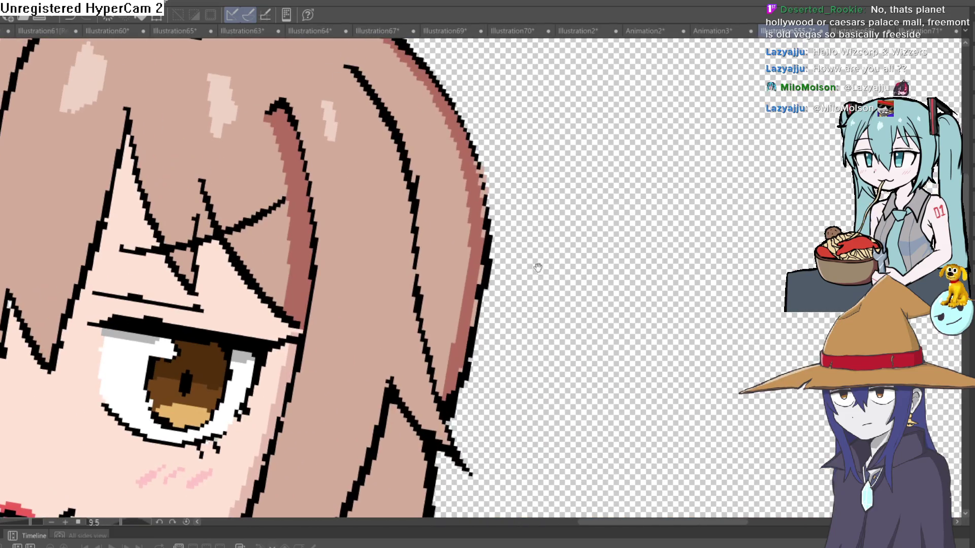
scroll(482, 199, "up", 2)
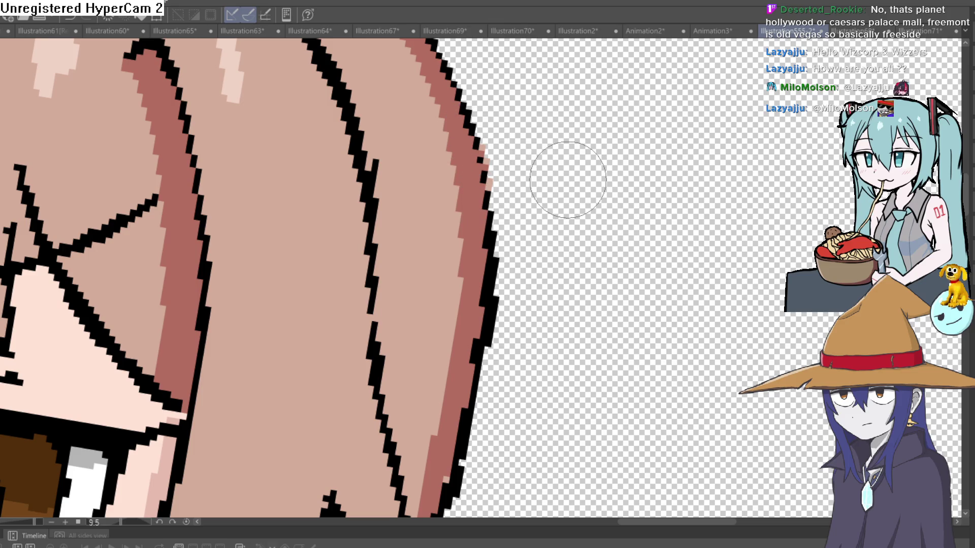
scroll(596, 389, "down", 5)
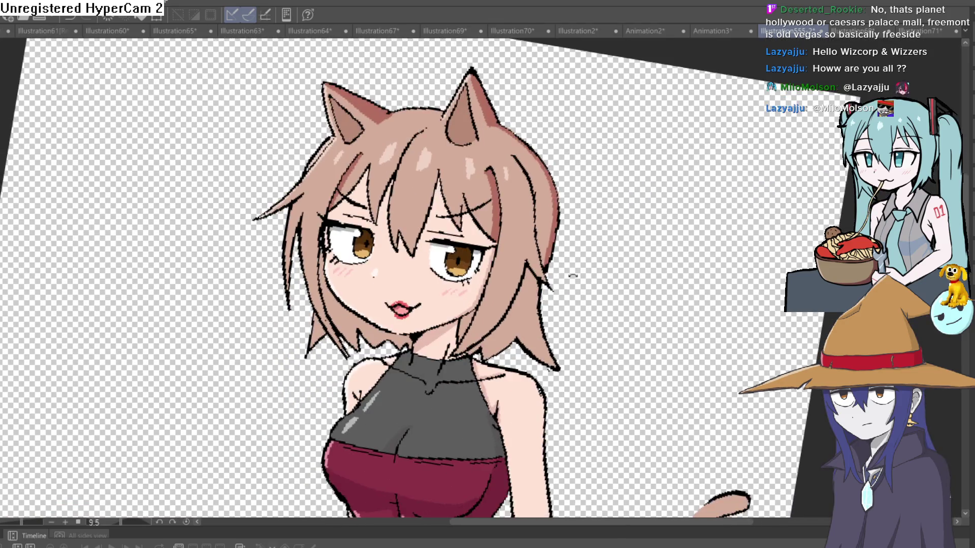
scroll(528, 265, "up", 3)
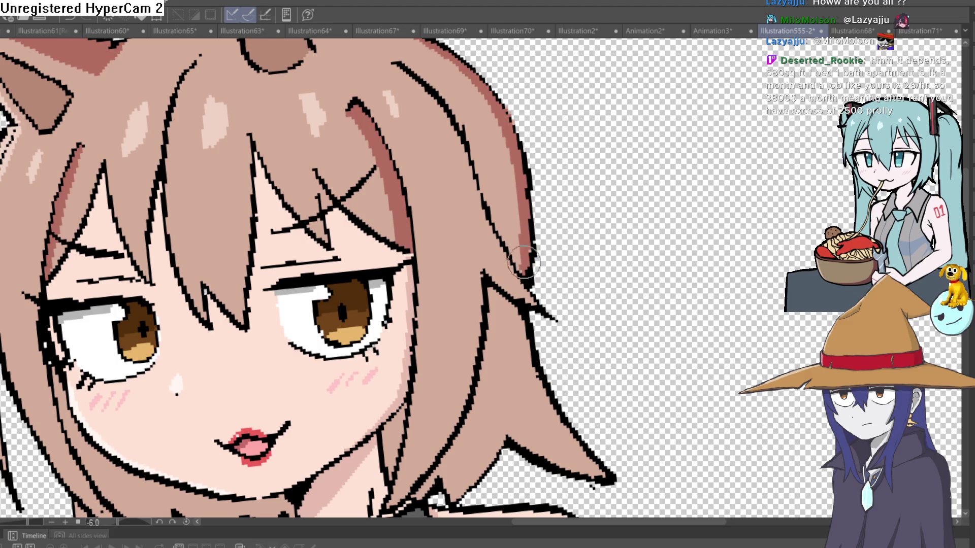
scroll(544, 234, "down", 3)
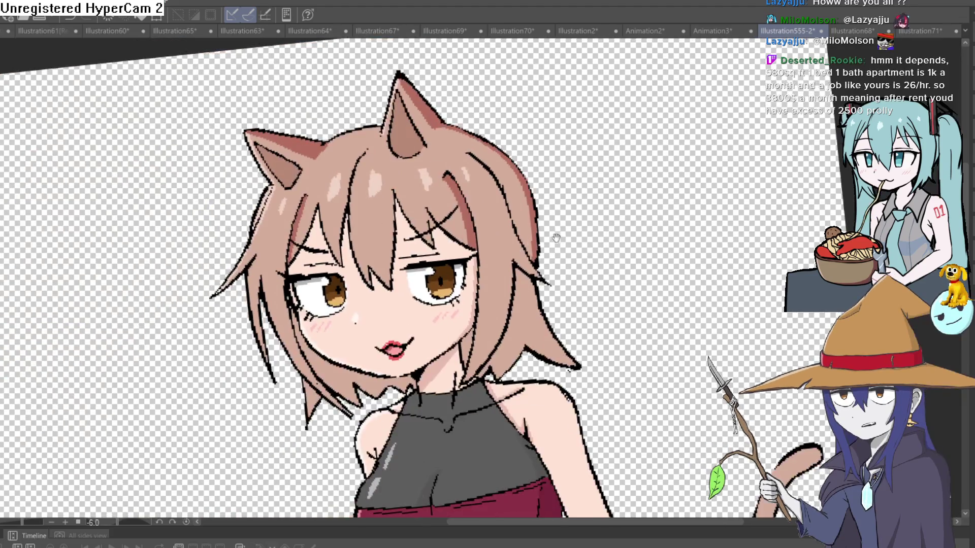
left_click_drag(548, 204, 540, 240)
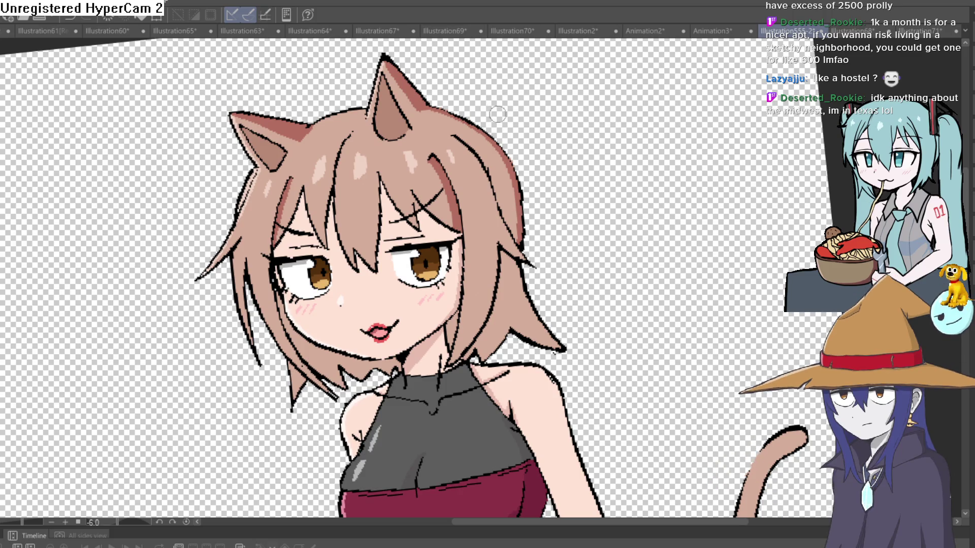
scroll(586, 177, "up", 10)
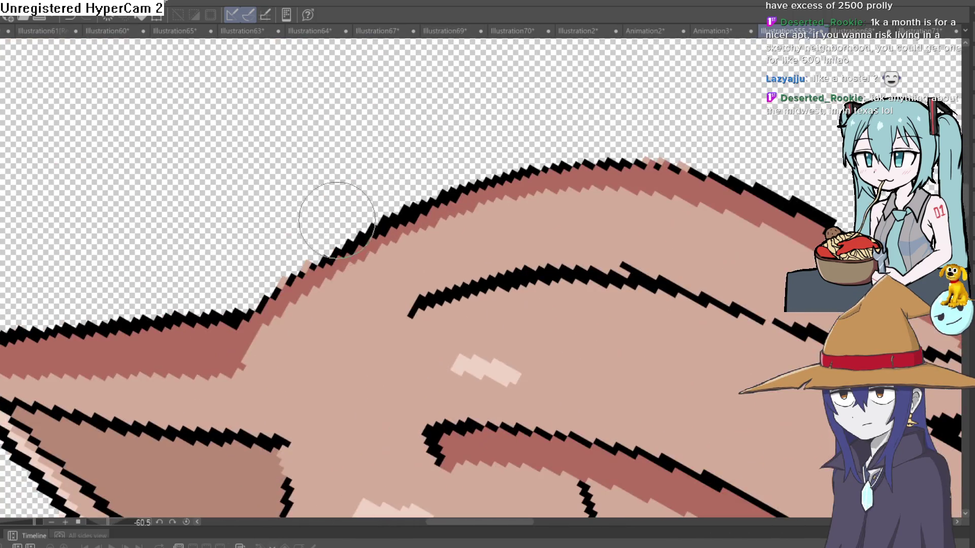
mouse_move(337, 220)
left_mouse_down()
mouse_move(601, 170)
mouse_move(541, 188)
mouse_move(570, 154)
left_mouse_up()
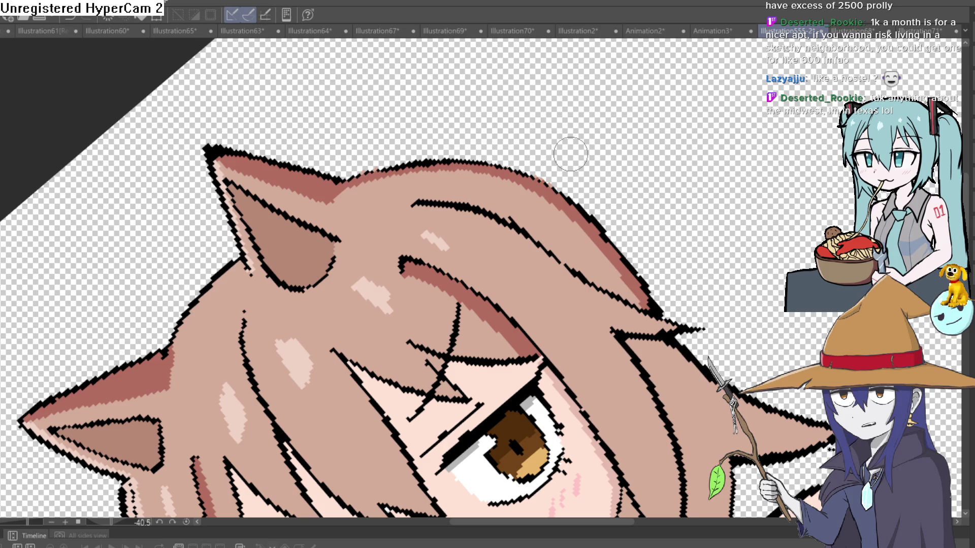
scroll(570, 155, "down", 3)
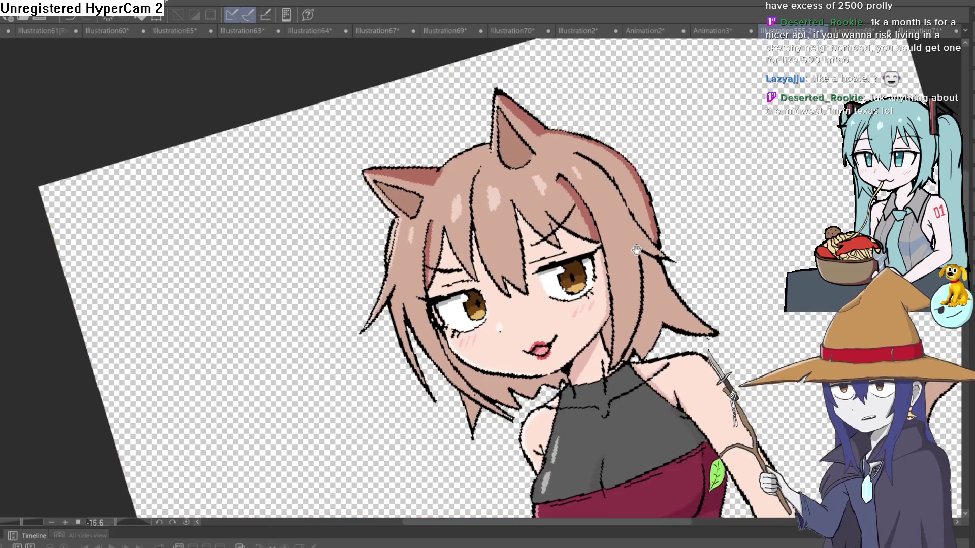
left_click_drag(636, 249, 593, 264)
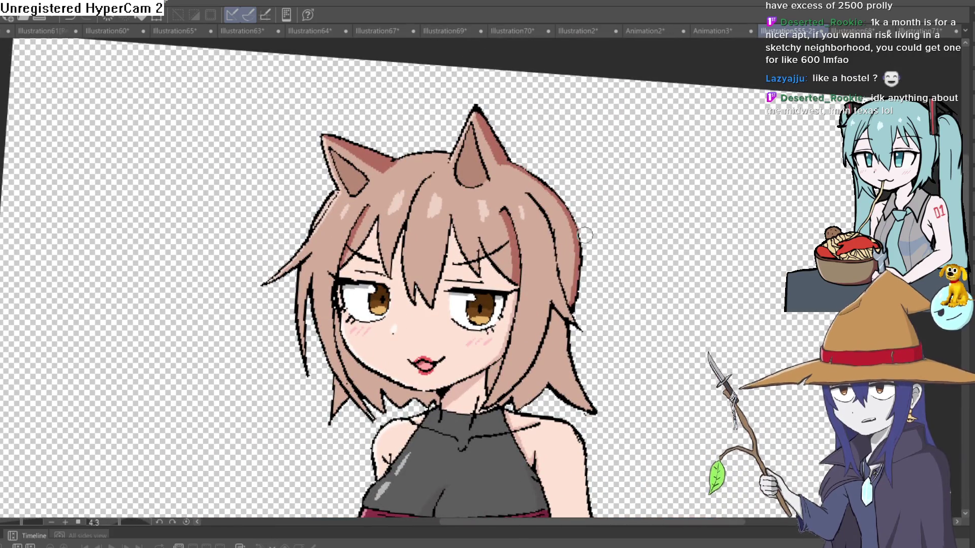
- Zoom into the tilted face and fill the neck and the light patch under the chin with darker rose
mouse_move(585, 235)
left_mouse_down()
mouse_move(616, 157)
mouse_move(609, 204)
left_mouse_up()
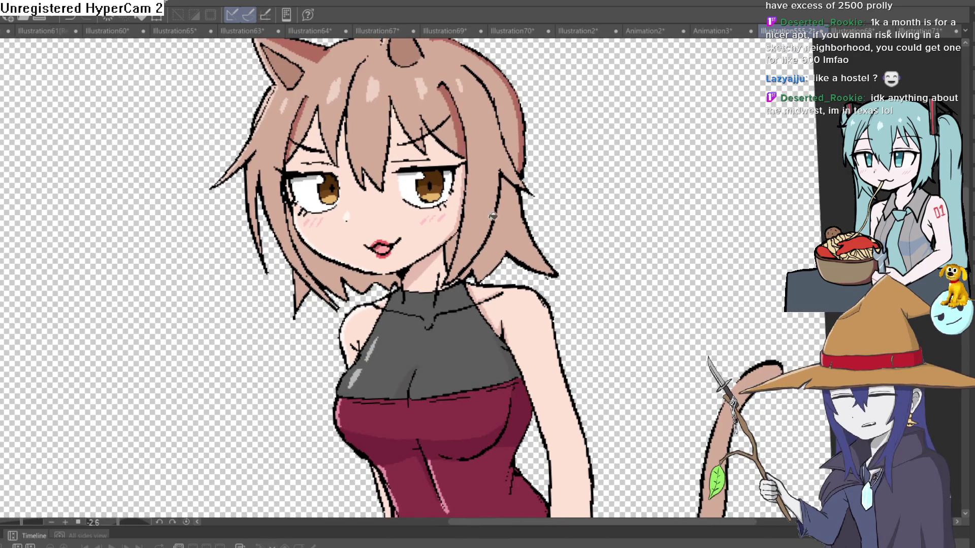
scroll(447, 245, "up", 5)
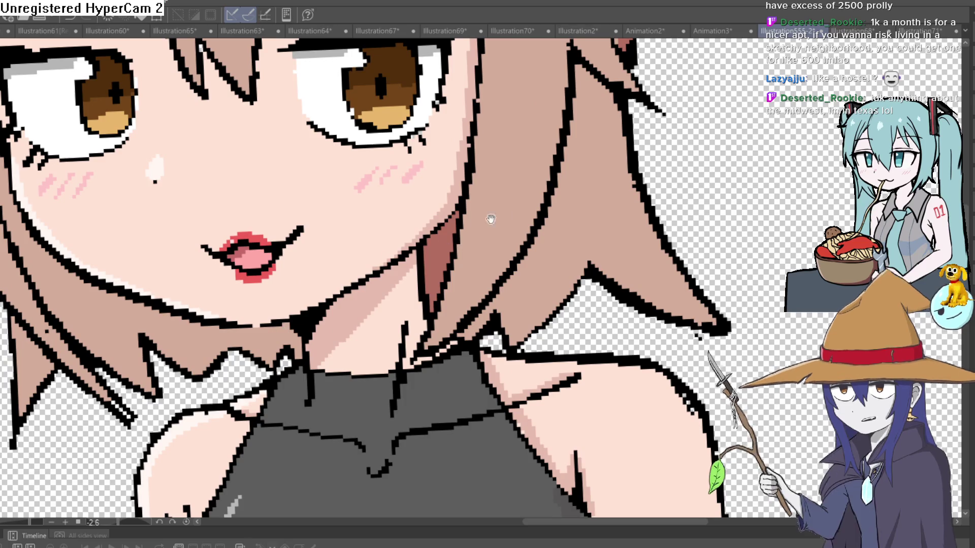
mouse_move(300, 319)
left_mouse_down()
mouse_move(641, 210)
mouse_move(649, 192)
mouse_move(641, 254)
left_mouse_up()
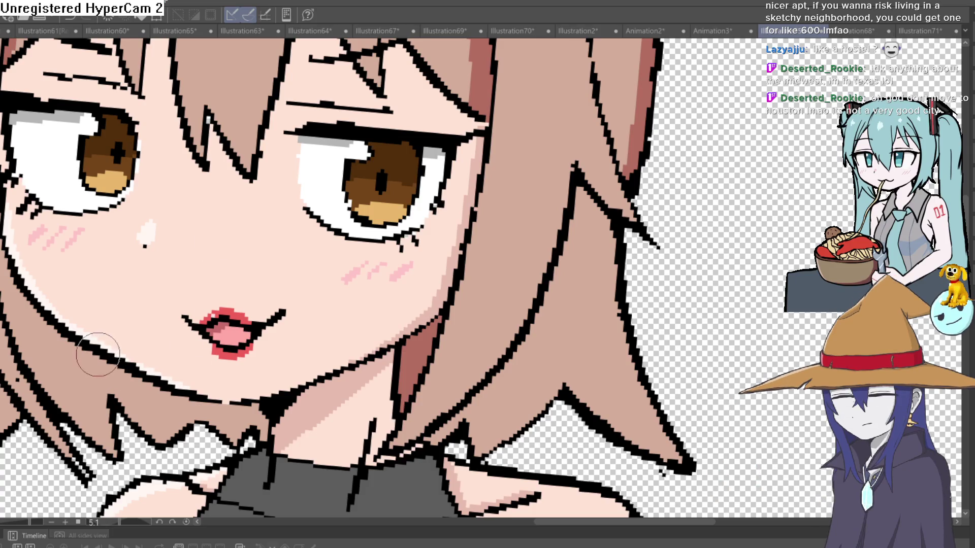
left_click(153, 402)
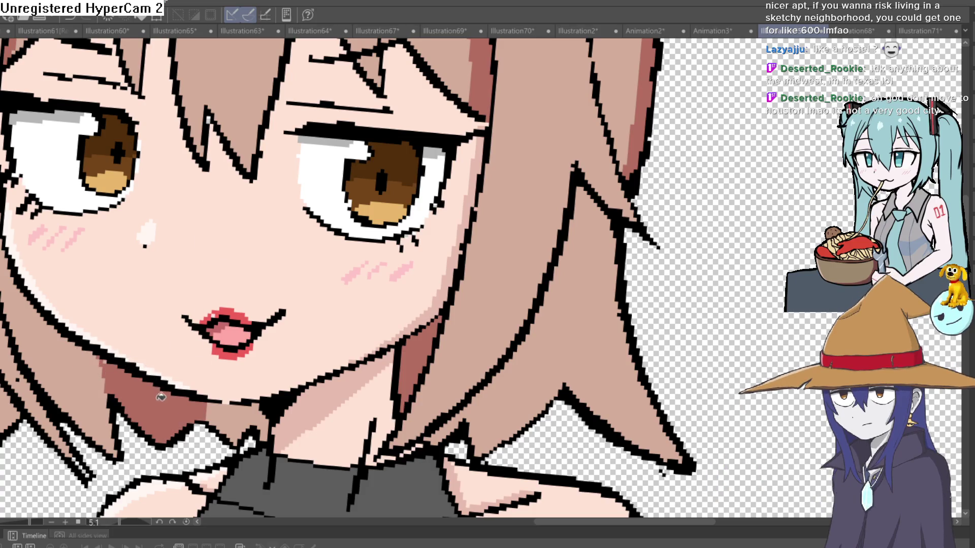
left_click(243, 413)
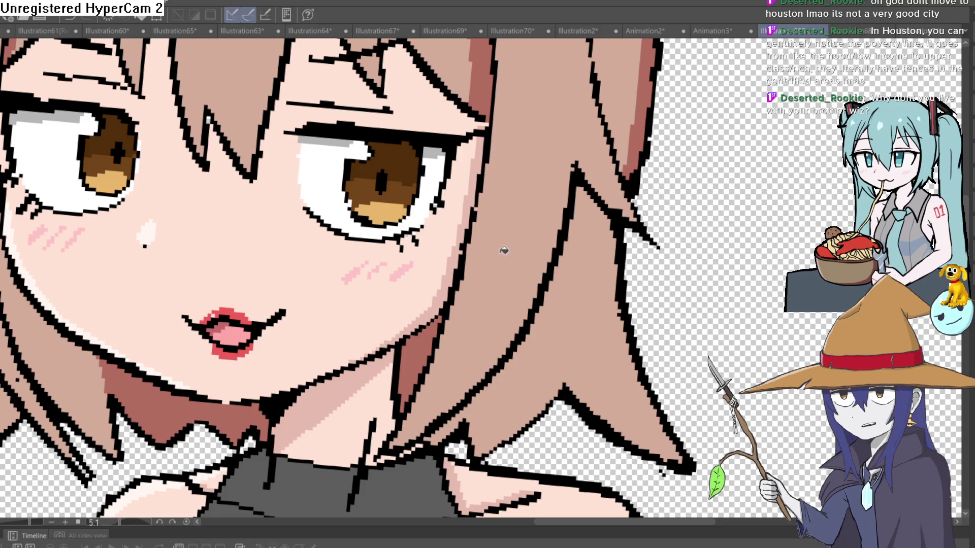
scroll(386, 274, "down", 5)
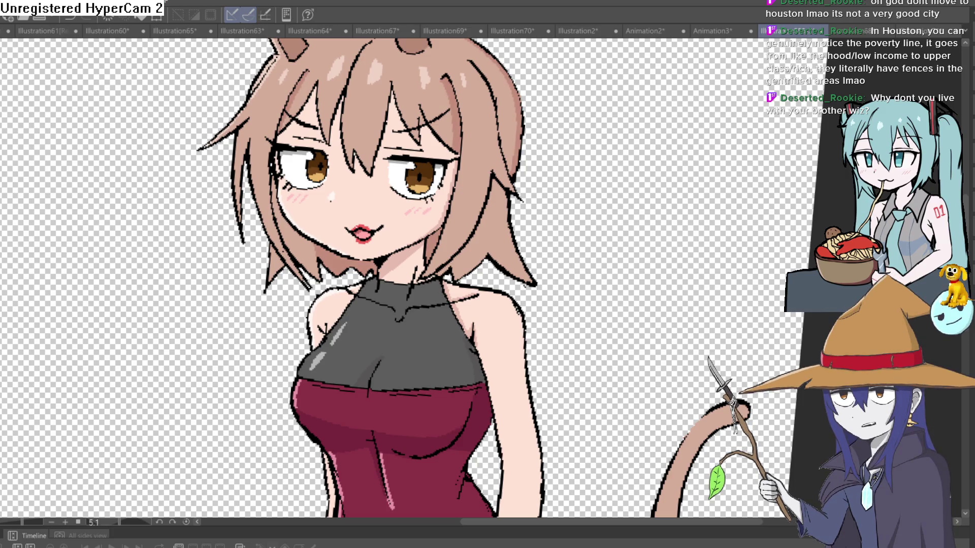
left_click_drag(210, 197, 200, 220)
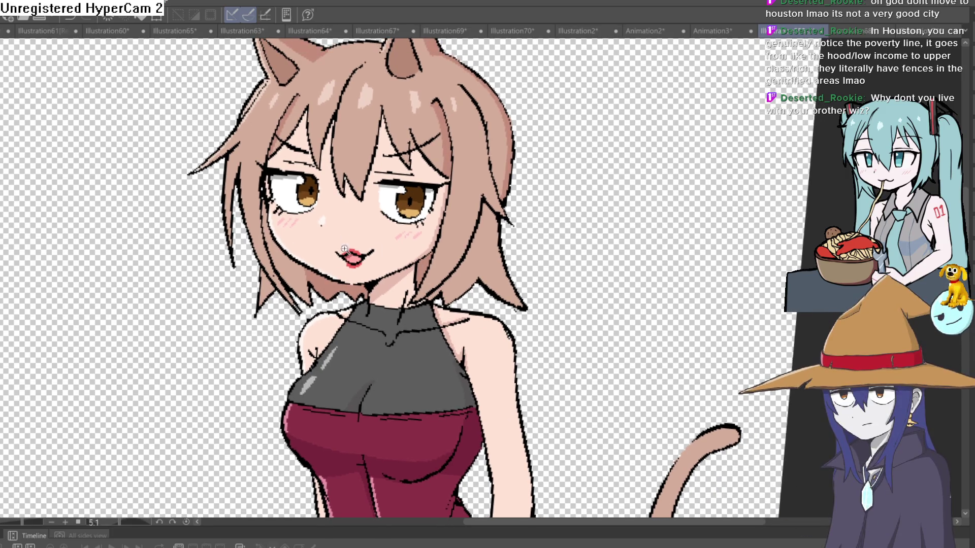
scroll(345, 249, "up", 3)
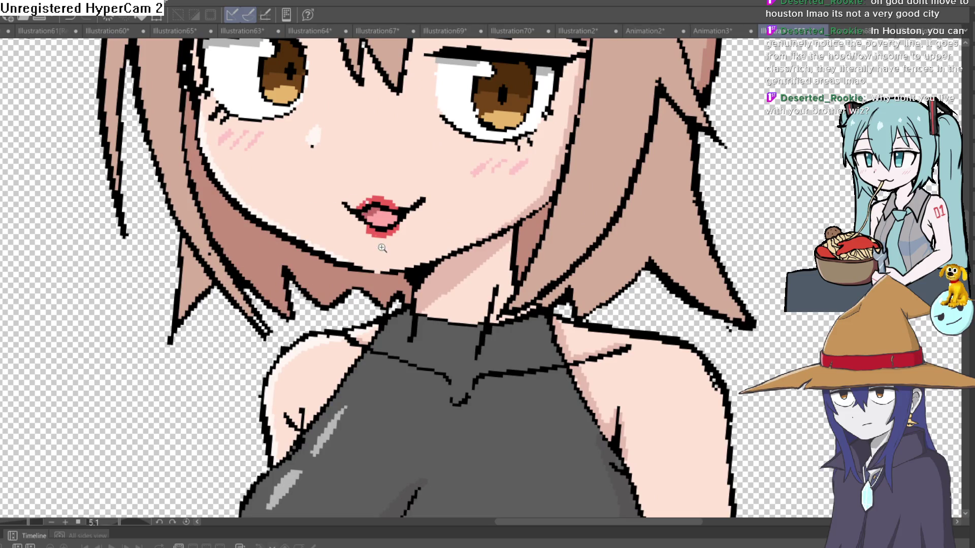
scroll(382, 248, "down", 5)
mouse_move(498, 322)
left_mouse_down()
mouse_move(496, 268)
mouse_move(511, 272)
left_mouse_up()
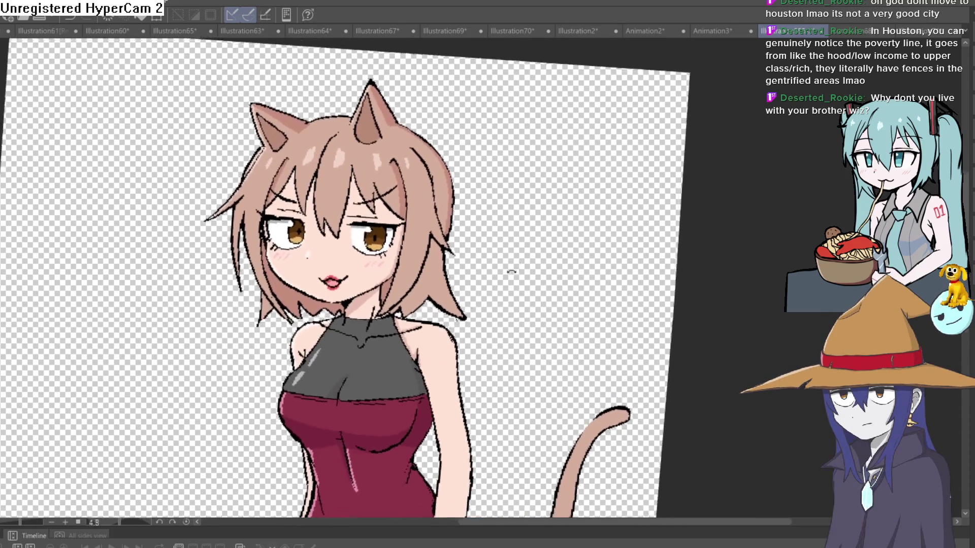
scroll(510, 272, "down", 1)
scroll(467, 169, "up", 3)
scroll(473, 216, "down", 4)
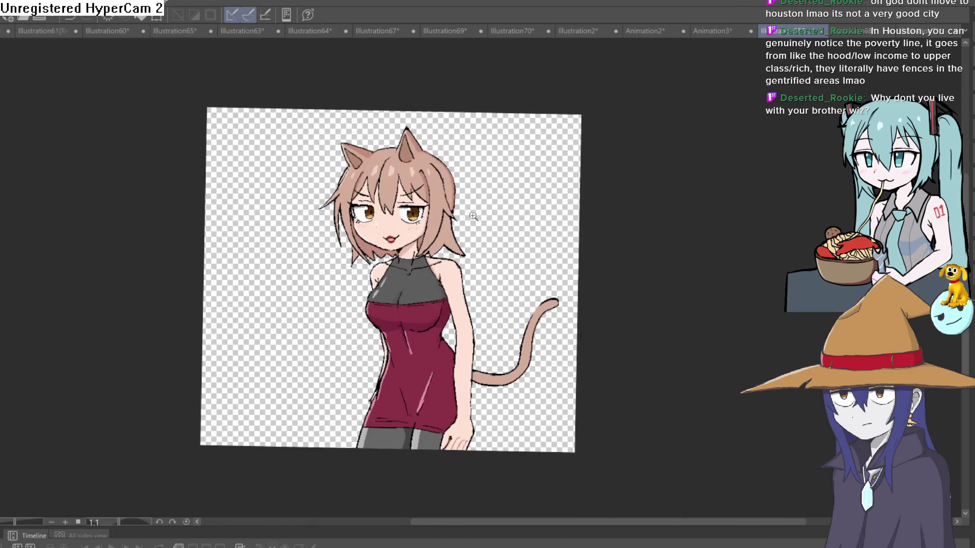
scroll(474, 217, "up", 5)
mouse_move(555, 232)
left_mouse_down()
mouse_move(540, 157)
mouse_move(596, 204)
left_mouse_up()
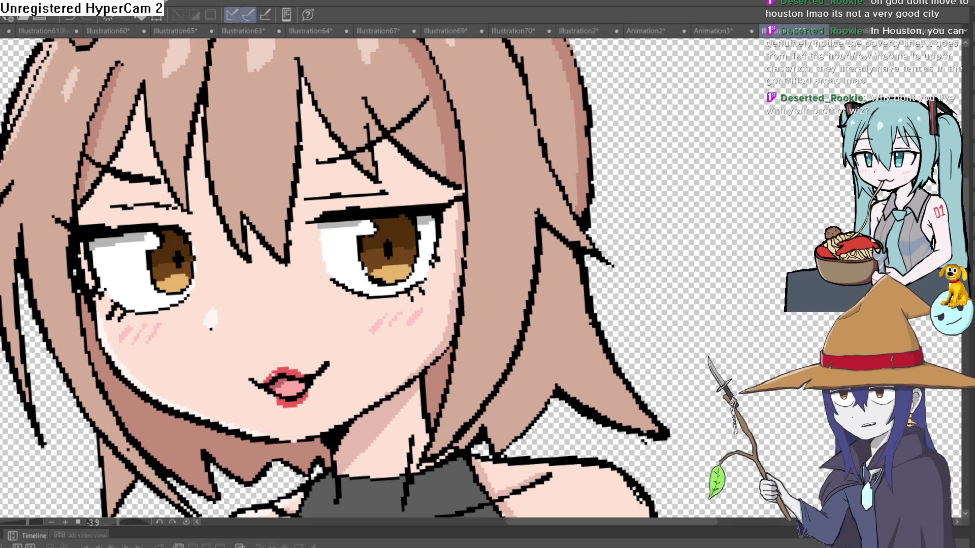
scroll(515, 181, "down", 5)
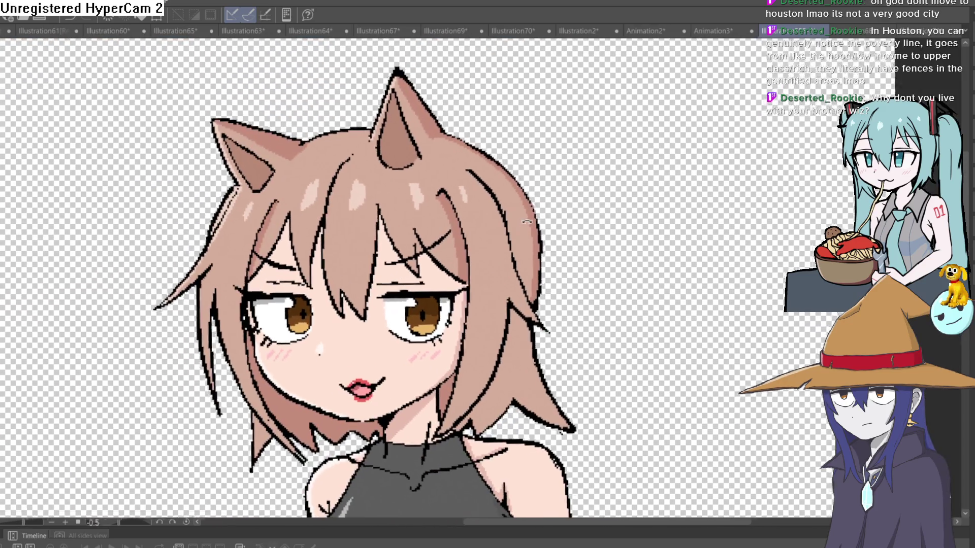
left_click_drag(527, 222, 521, 229)
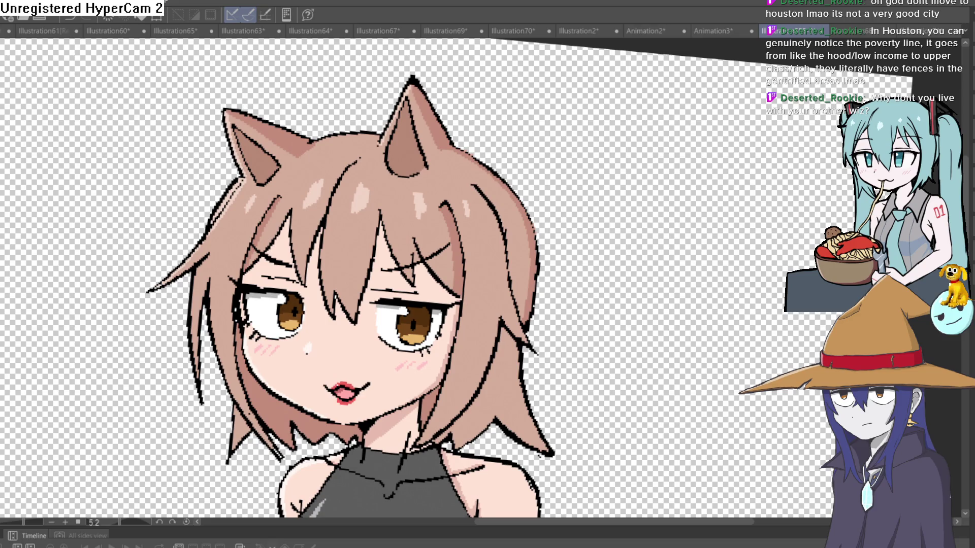
mouse_move(527, 286)
left_mouse_down()
mouse_move(516, 203)
mouse_move(500, 182)
mouse_move(477, 355)
left_mouse_up()
left_click_drag(507, 251, 513, 241)
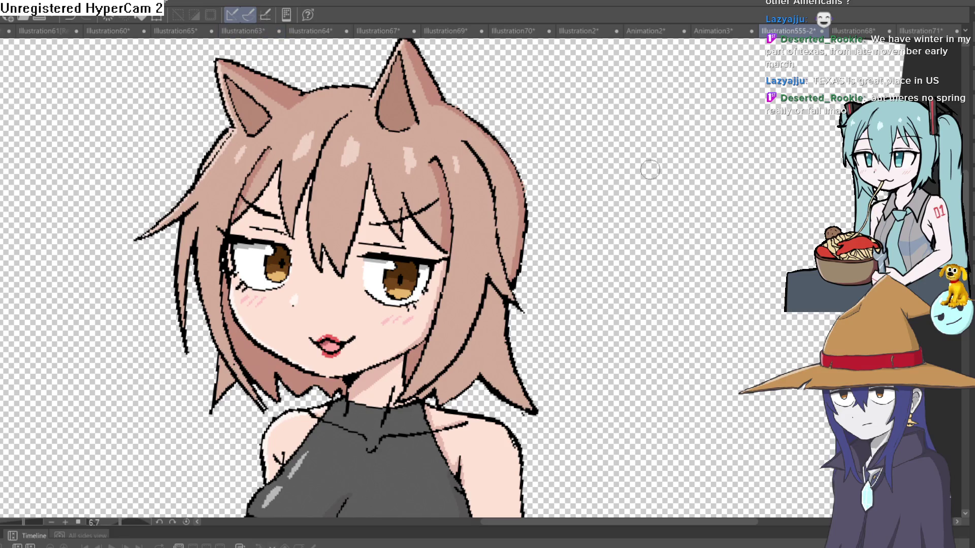
- Zoom out of the face close-up and rotate the canvas back to about 0°
scroll(674, 152, "down", 3)
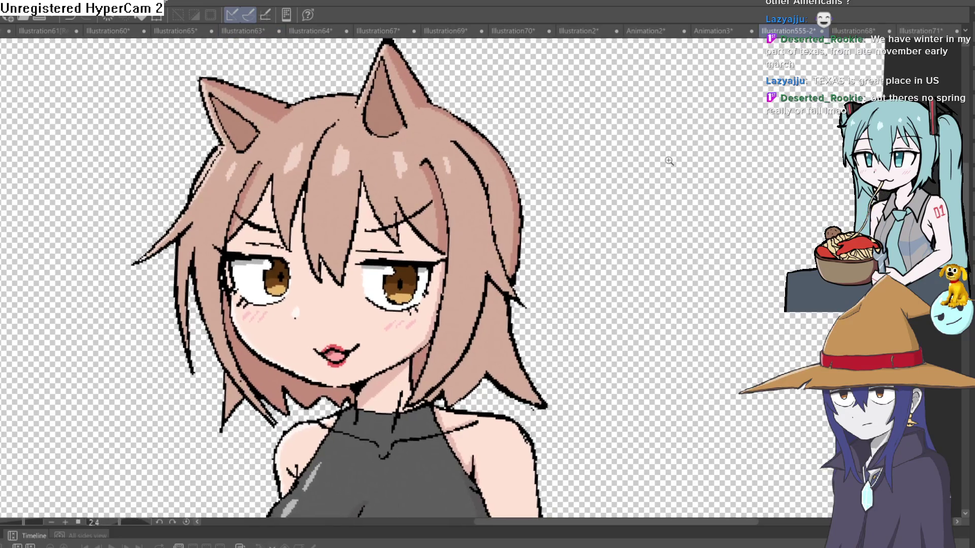
scroll(657, 152, "down", 5)
mouse_move(661, 156)
left_mouse_down()
mouse_move(668, 178)
mouse_move(653, 162)
left_mouse_up()
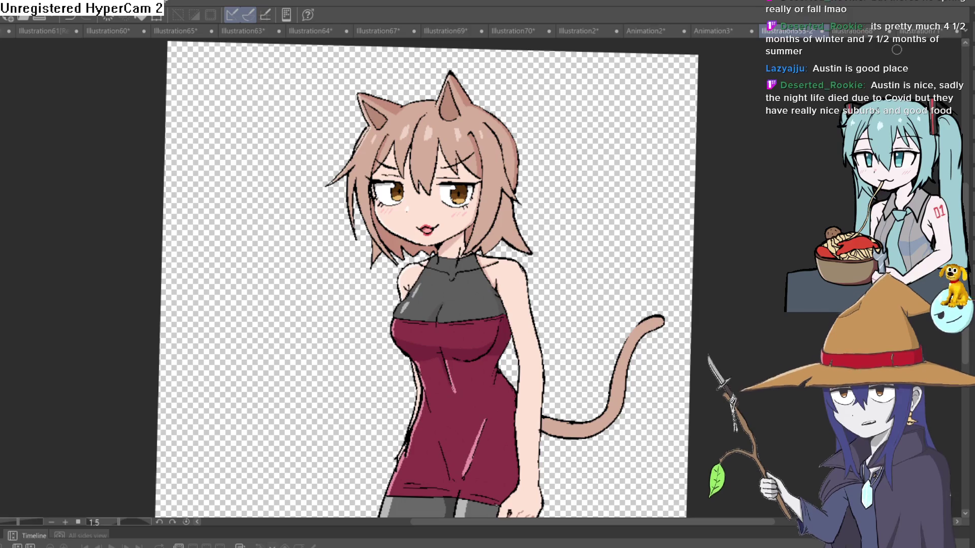
- Shift the view up, then reset rotation to 0.0 and fit the whole canvas in the window
left_click_drag(573, 244, 582, 151)
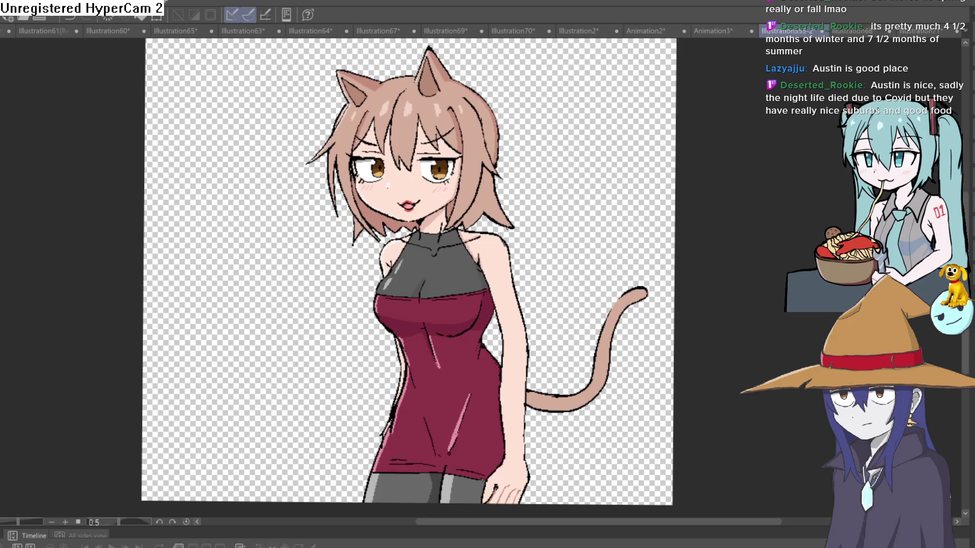
key("ctrl+at")
key("h")
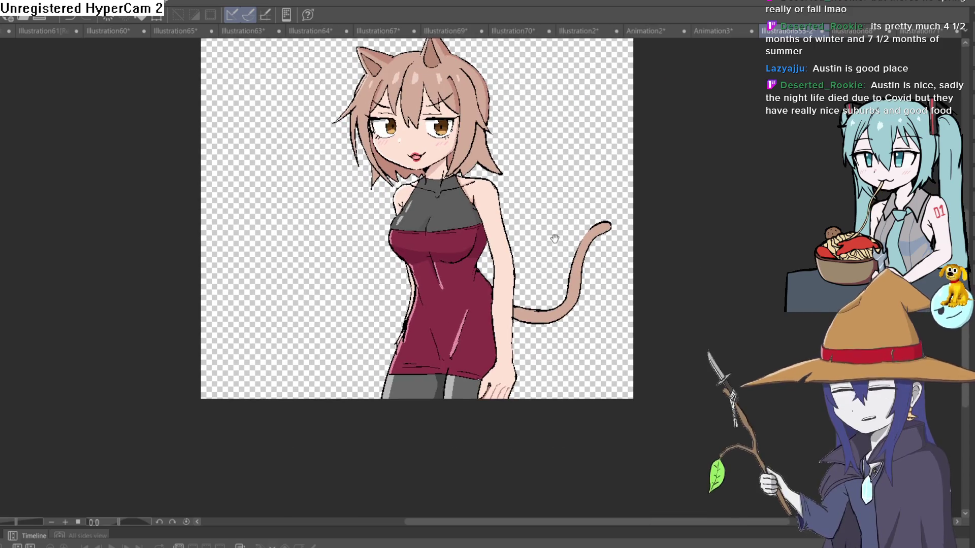
scroll(496, 329, "up", 5)
mouse_move(496, 329)
left_mouse_down()
mouse_move(467, 333)
mouse_move(549, 298)
left_mouse_up()
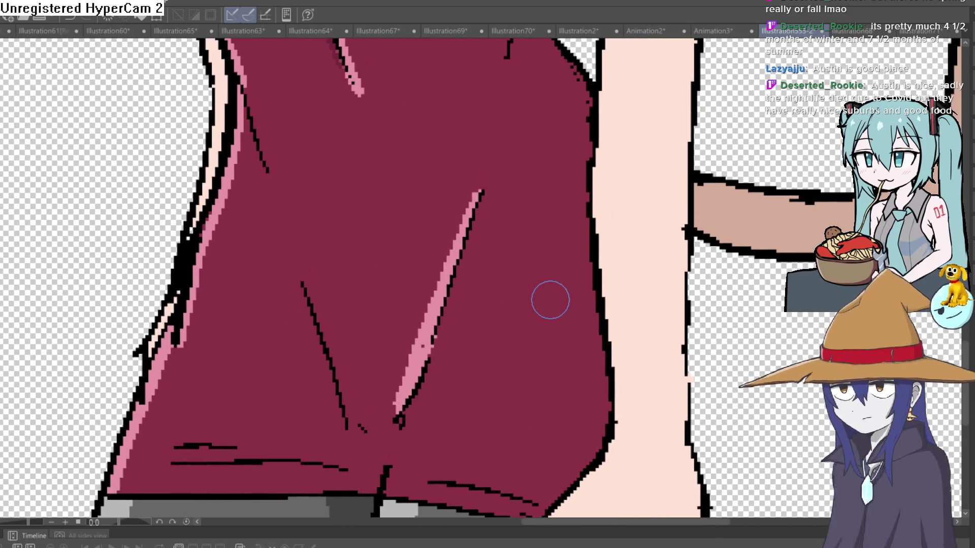
key("Delete")
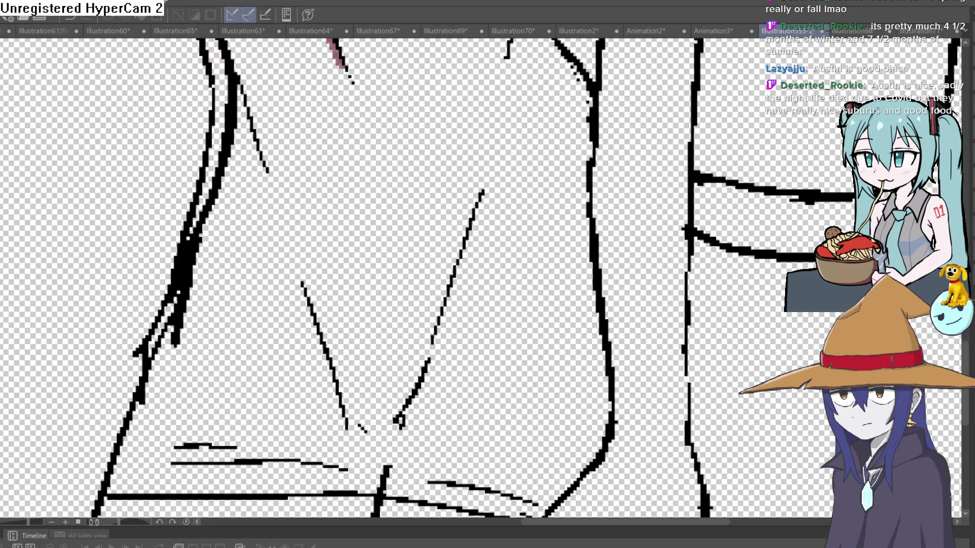
key("ctrl+z")
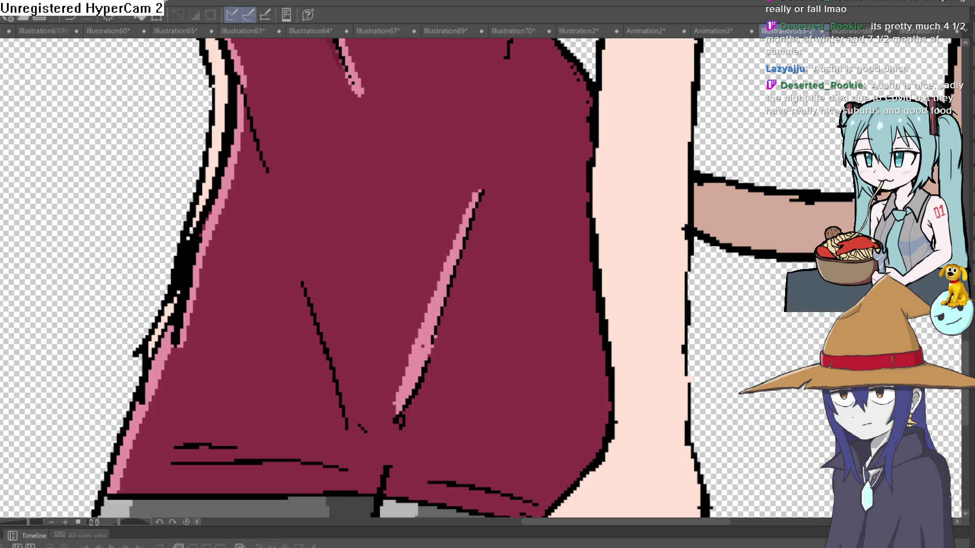
scroll(472, 292, "down", 3)
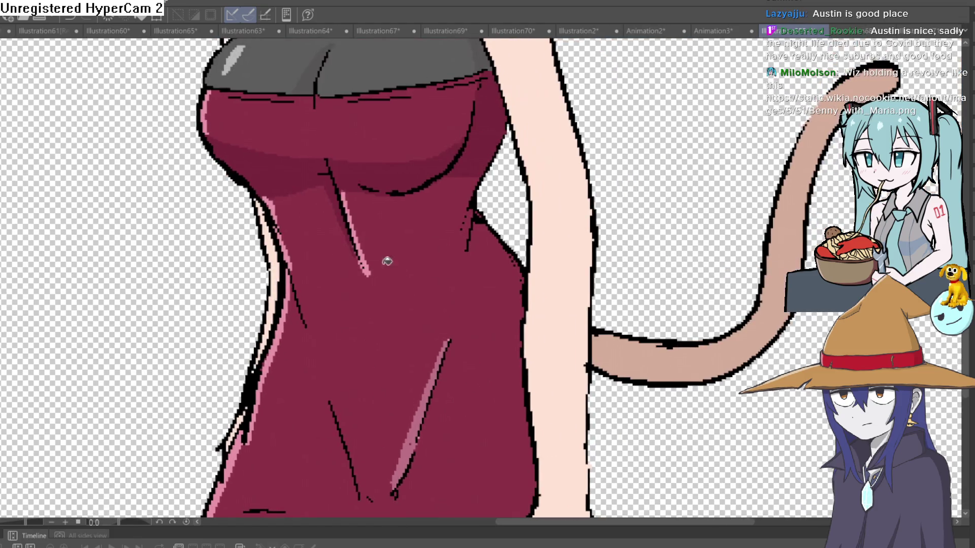
scroll(370, 217, "down", 4)
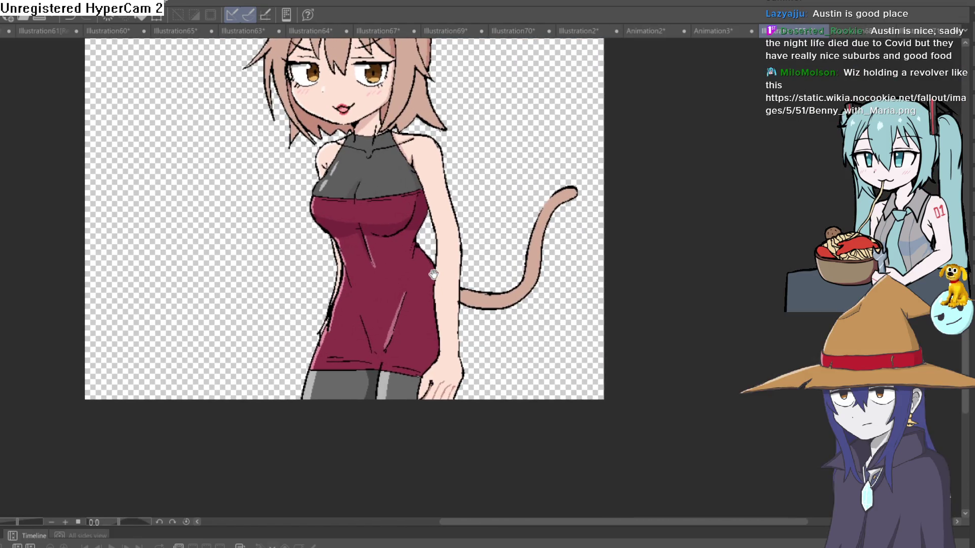
- Nudge the figure view down, then switch from Construct 3 back to Clip Studio Paint
left_click_drag(433, 274, 426, 293)
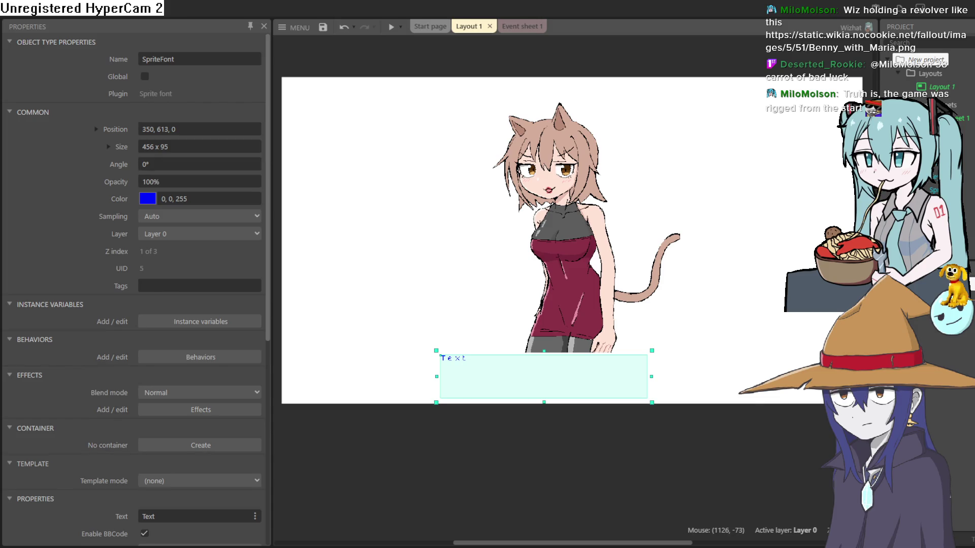
key("alt+Tab")
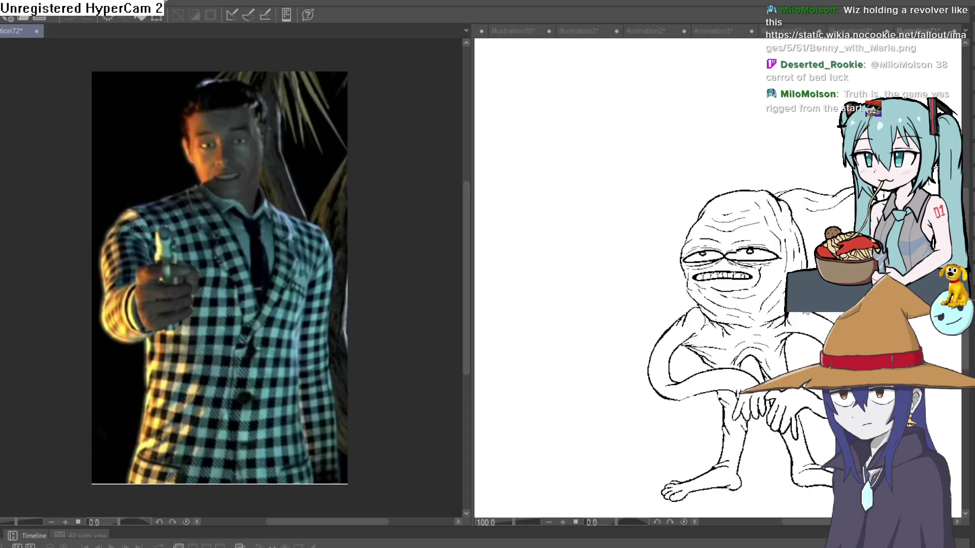
- Switch to the creature sketch, give its pane more room, and create a new blank canvas
left_click(825, 323)
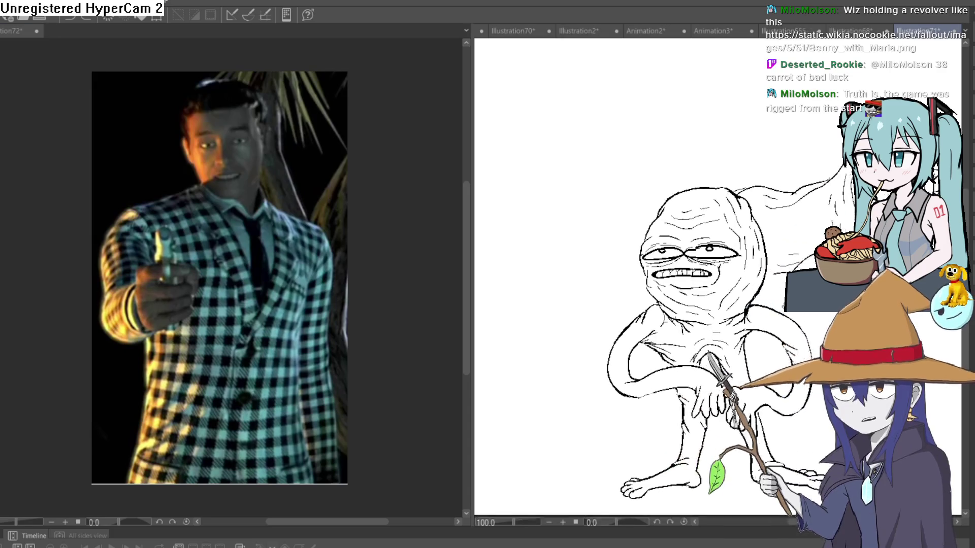
left_click_drag(463, 291, 155, 291)
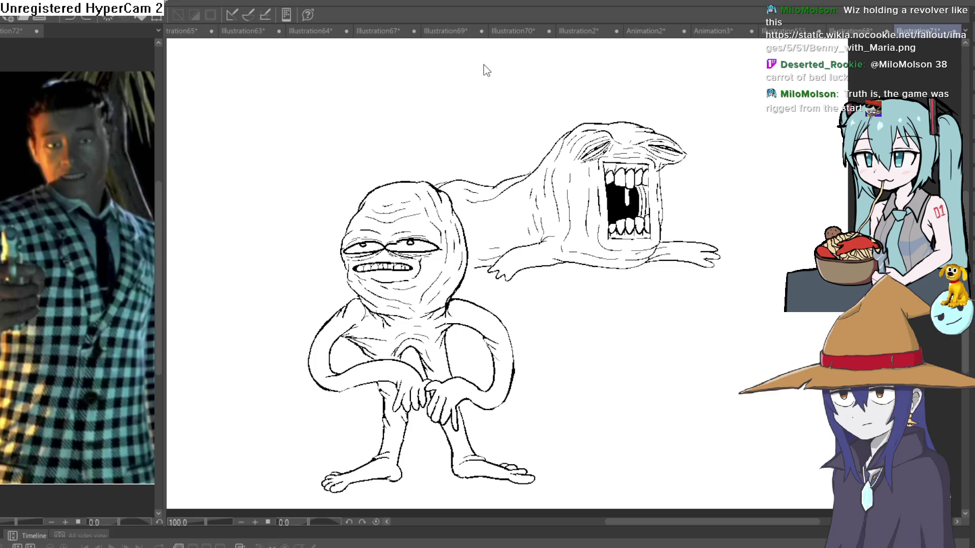
key("ctrl+n")
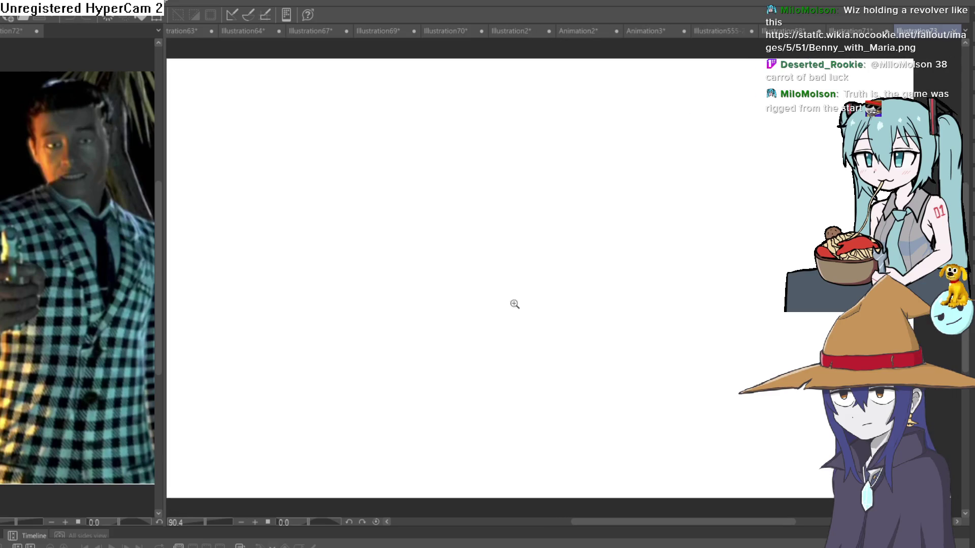
- Zoom out and resize the checked-suit reference panel beside the new canvas
scroll(554, 281, "down", 1)
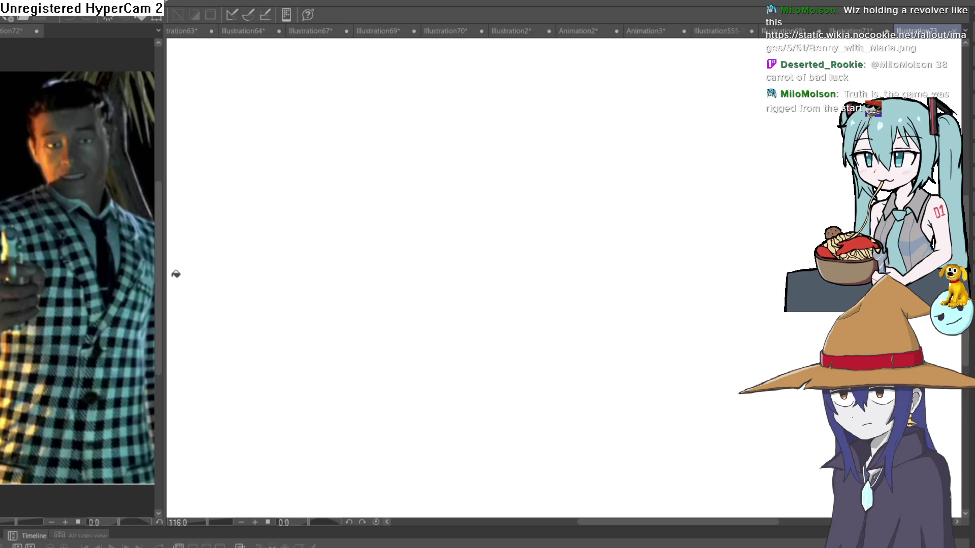
left_click_drag(164, 282, 232, 282)
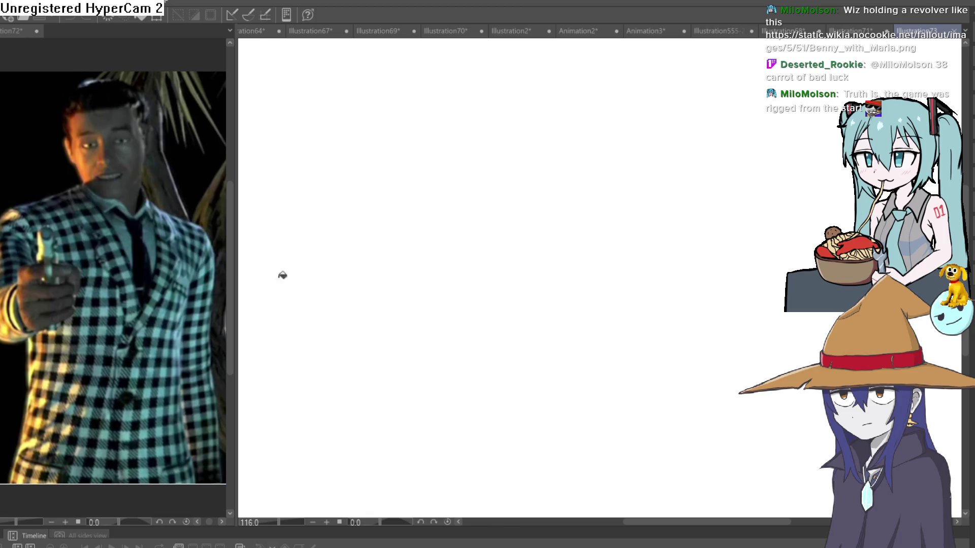
left_click_drag(236, 284, 226, 284)
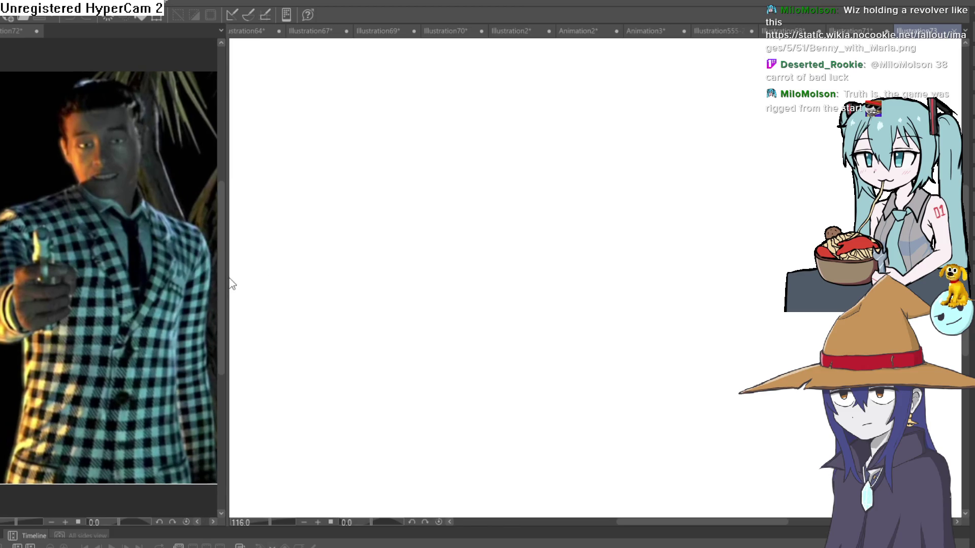
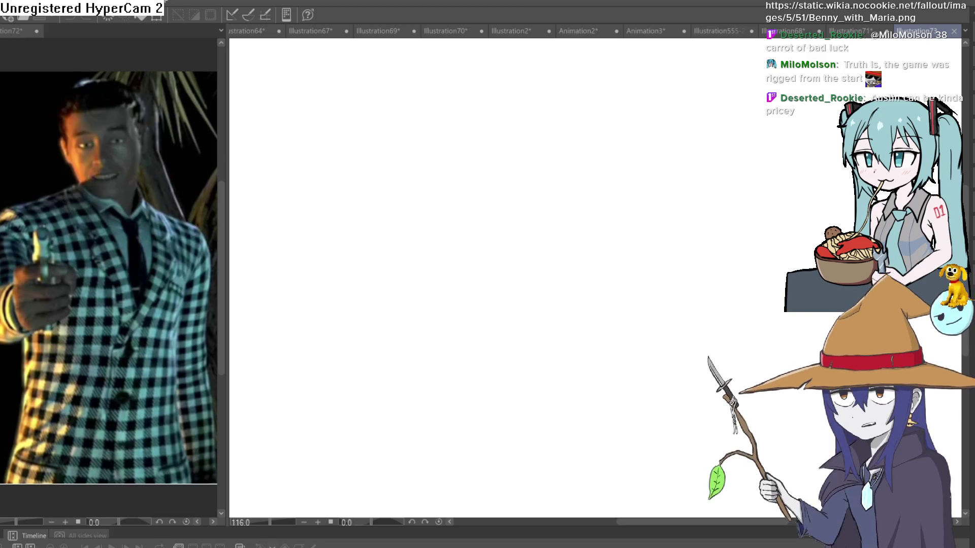
- Undo the stray fill and first arc, widen the canvas area, and draw an oval head outline
left_click(482, 203)
key("ctrl+z")
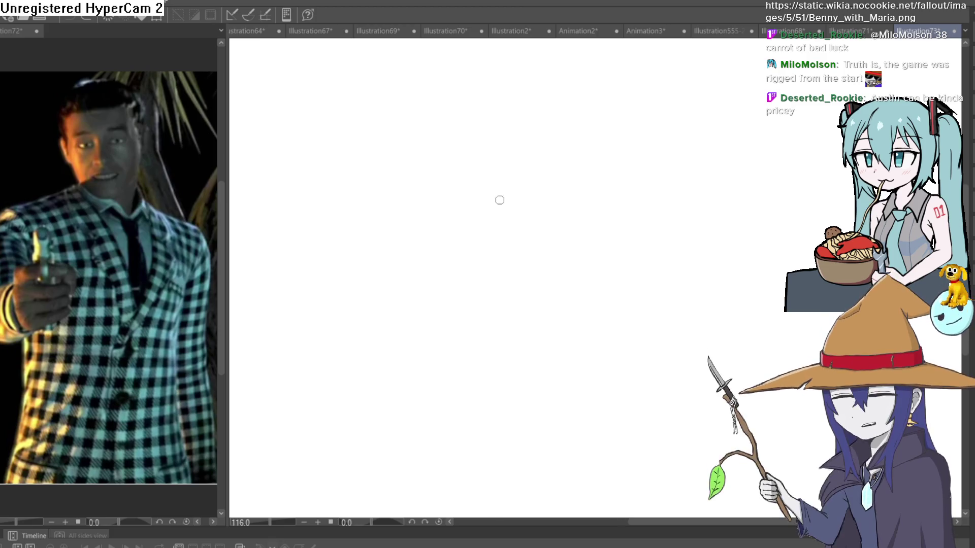
mouse_move(497, 185)
left_mouse_down()
mouse_move(450, 225)
mouse_move(554, 266)
mouse_move(521, 182)
left_mouse_up()
key("ctrl+z")
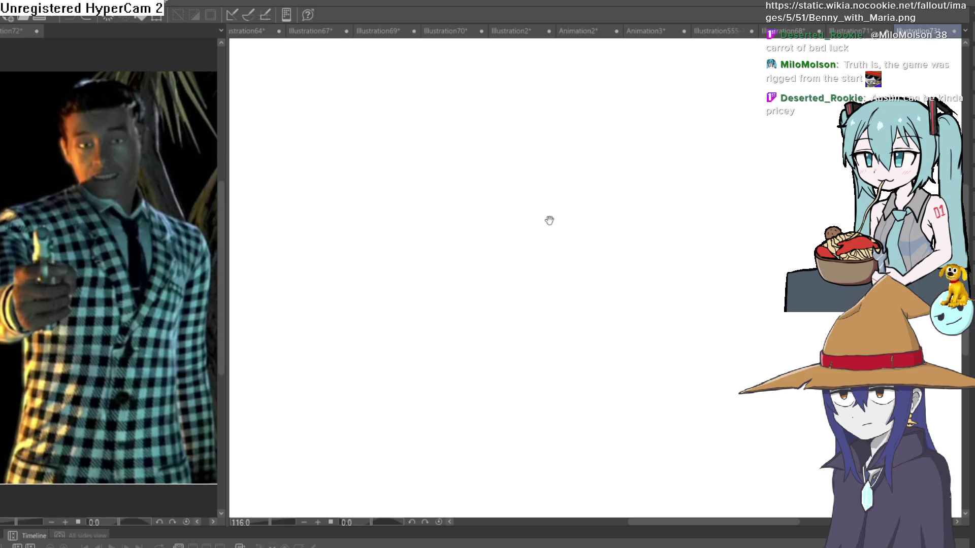
left_click_drag(227, 283, 153, 283)
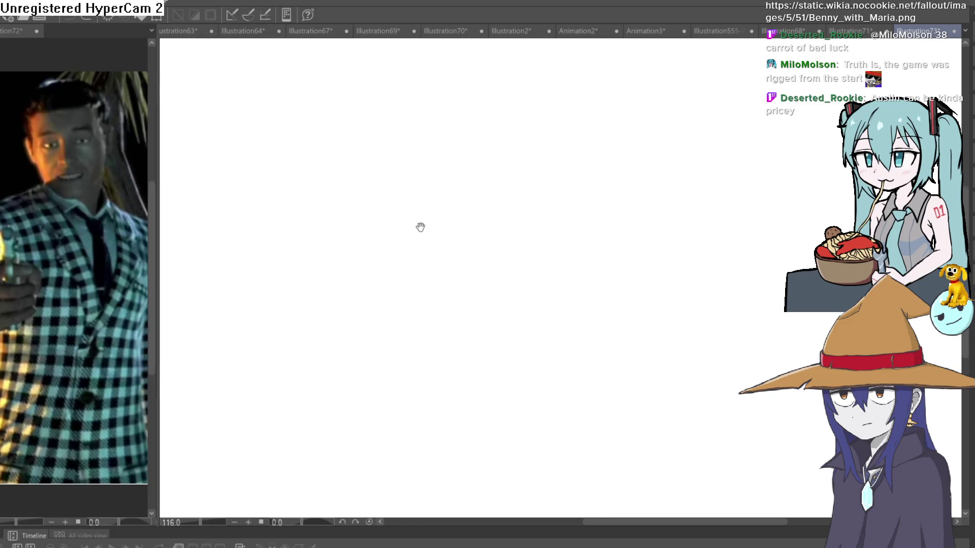
mouse_move(446, 156)
left_mouse_down()
mouse_move(396, 243)
mouse_move(516, 224)
mouse_move(466, 153)
mouse_move(427, 158)
left_mouse_up()
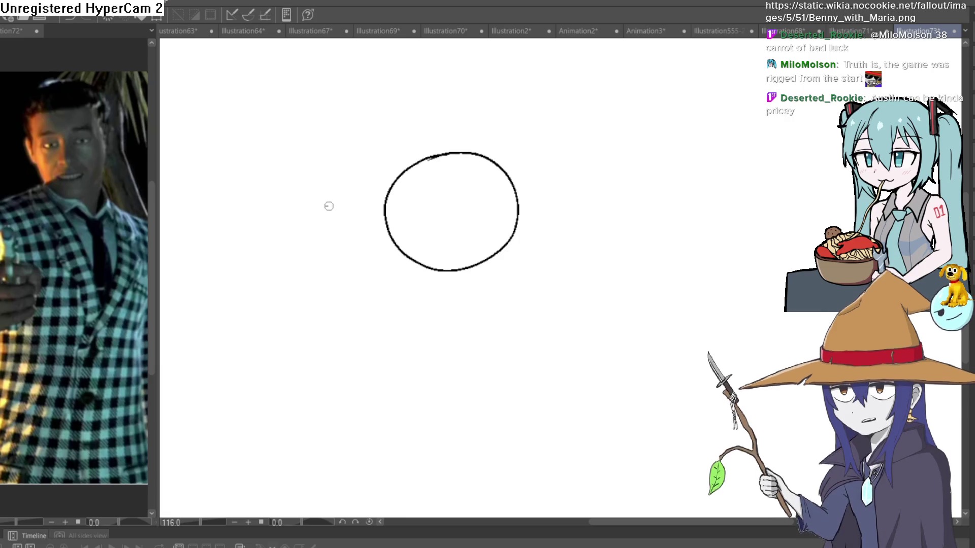
- Draw the wide hat brim through the head with long strokes out to a pointed tip
left_click_drag(326, 205, 583, 189)
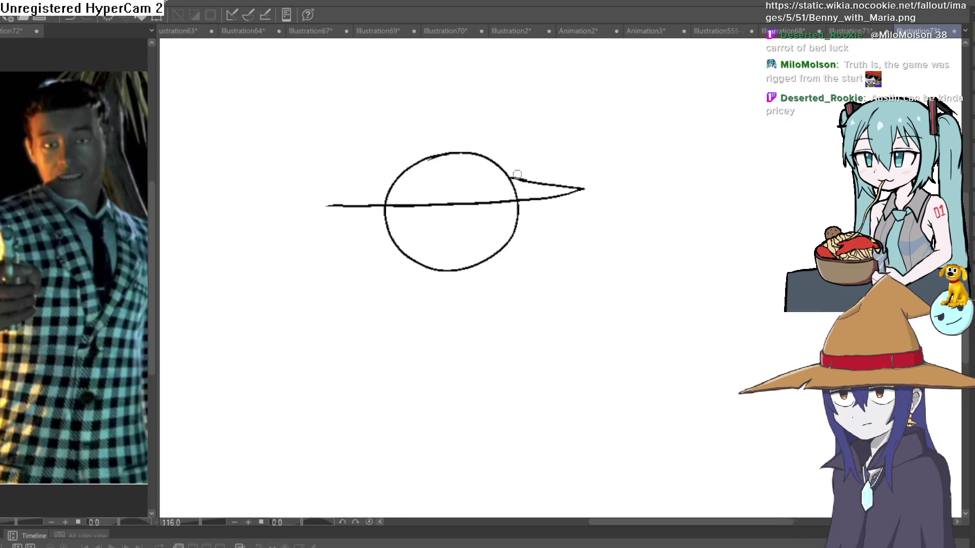
mouse_move(509, 174)
left_mouse_down()
mouse_move(592, 184)
mouse_move(530, 201)
mouse_move(338, 218)
left_mouse_up()
mouse_move(547, 180)
left_mouse_down()
mouse_move(516, 107)
mouse_move(507, 117)
mouse_move(531, 191)
mouse_move(495, 243)
mouse_move(565, 196)
left_mouse_up()
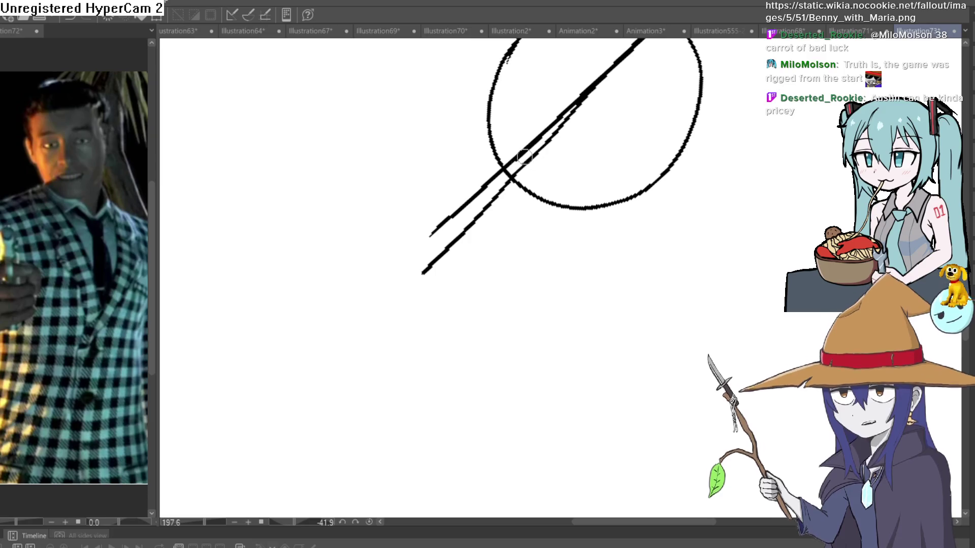
left_click_drag(376, 293, 477, 131)
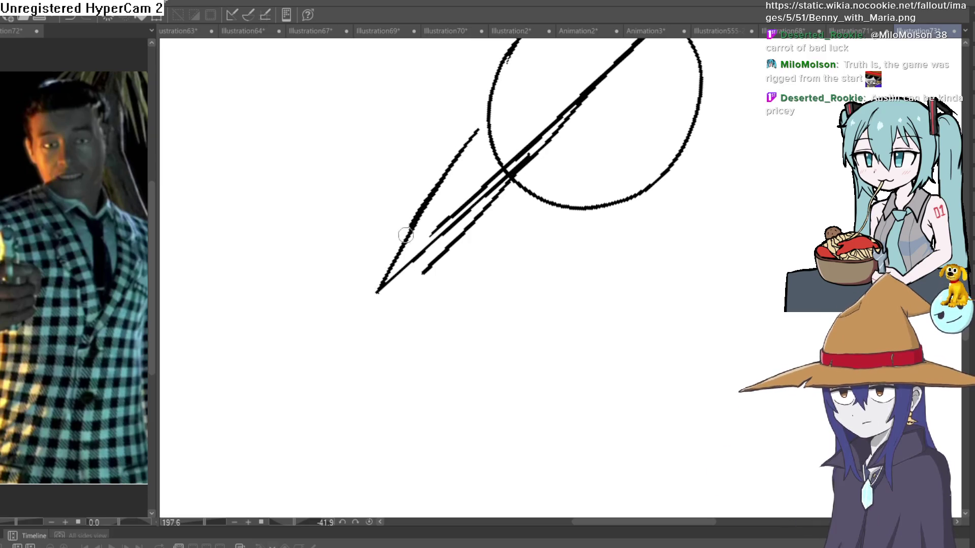
mouse_move(387, 285)
left_mouse_down()
mouse_move(401, 254)
mouse_move(504, 171)
mouse_move(387, 283)
mouse_move(542, 246)
left_mouse_up()
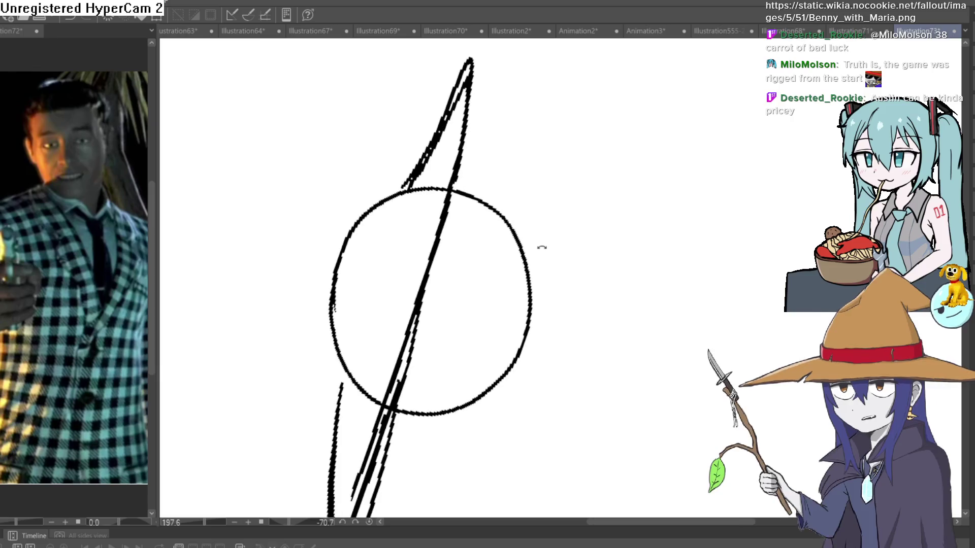
- Level the view and draw one rising side of the hat's crown
mouse_move(647, 163)
left_mouse_down()
mouse_move(652, 245)
mouse_move(631, 318)
mouse_move(660, 193)
mouse_move(660, 234)
mouse_move(610, 236)
mouse_move(441, 237)
mouse_move(387, 200)
mouse_move(604, 223)
left_mouse_up()
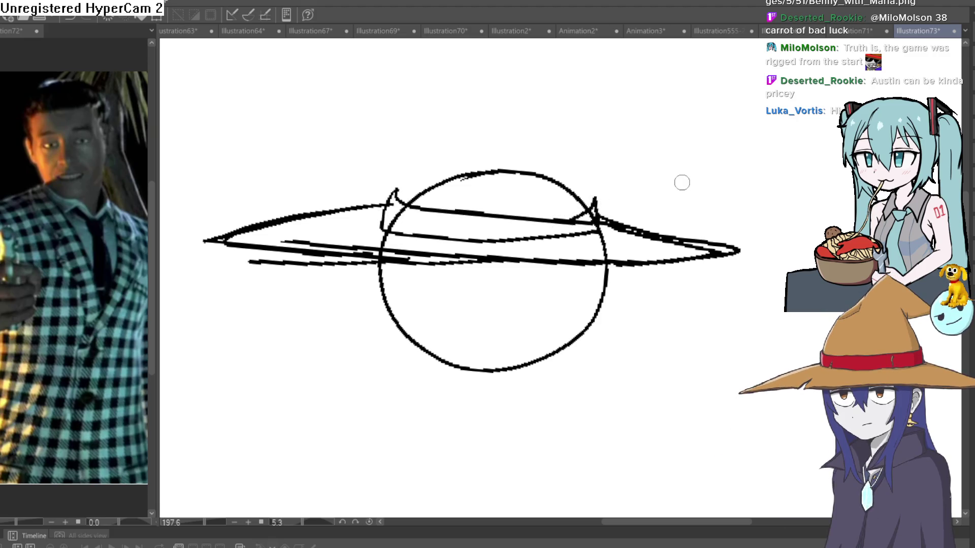
left_click_drag(672, 197, 665, 213)
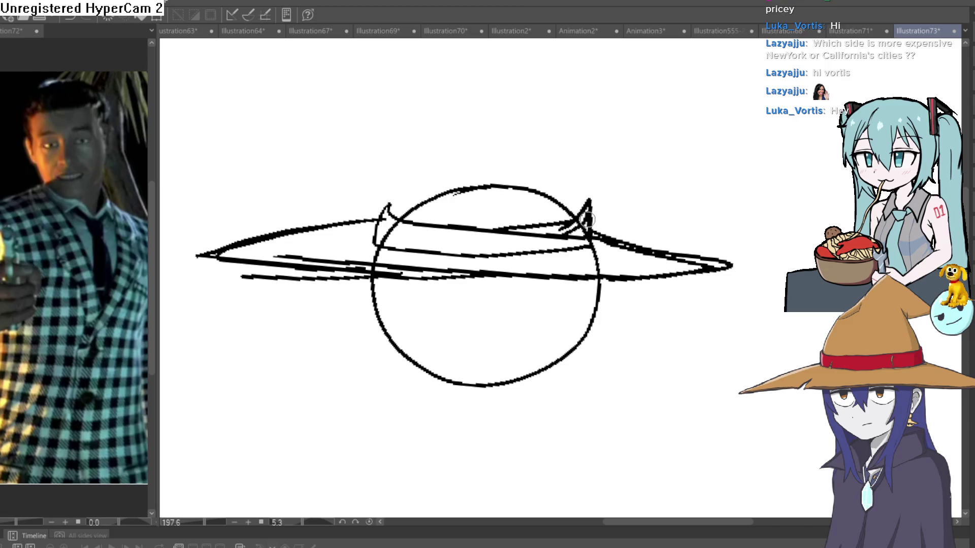
mouse_move(583, 199)
left_mouse_down()
mouse_move(556, 116)
mouse_move(631, 226)
mouse_move(631, 191)
mouse_move(681, 152)
left_mouse_up()
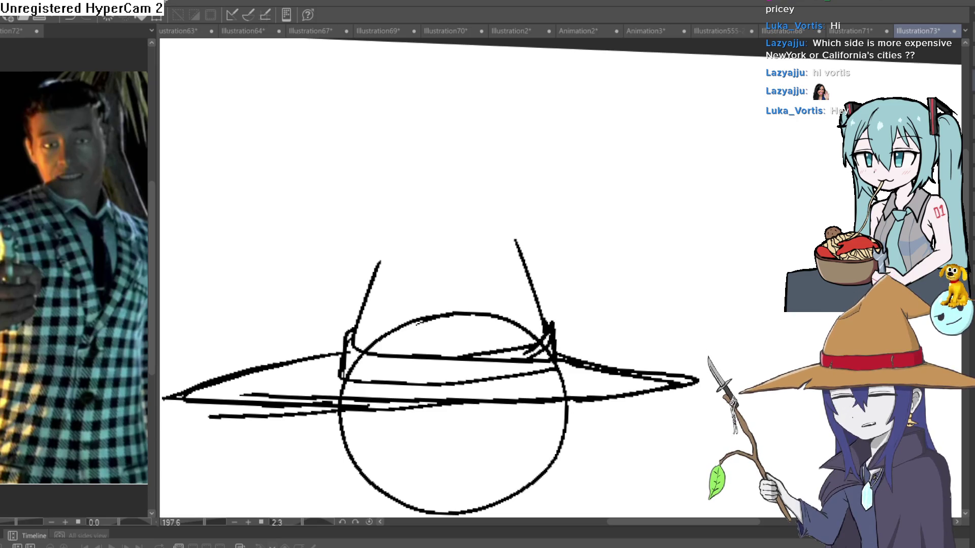
- Tilt the canvas and draw an almond eye with a dark pupil plus a short curved stroke
mouse_move(632, 252)
left_mouse_down()
mouse_move(570, 115)
mouse_move(544, 127)
mouse_move(646, 188)
mouse_move(671, 234)
mouse_move(592, 198)
left_mouse_up()
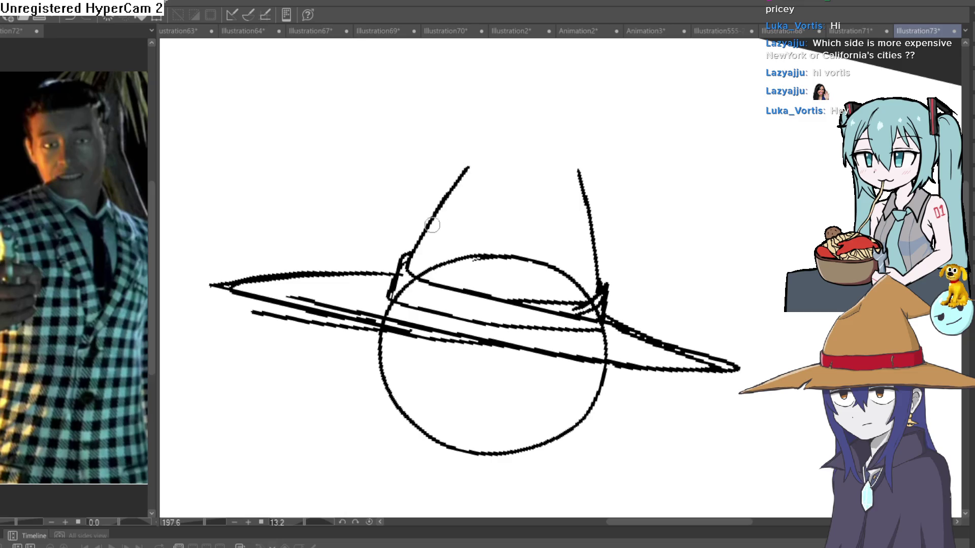
left_click_drag(411, 244, 393, 297)
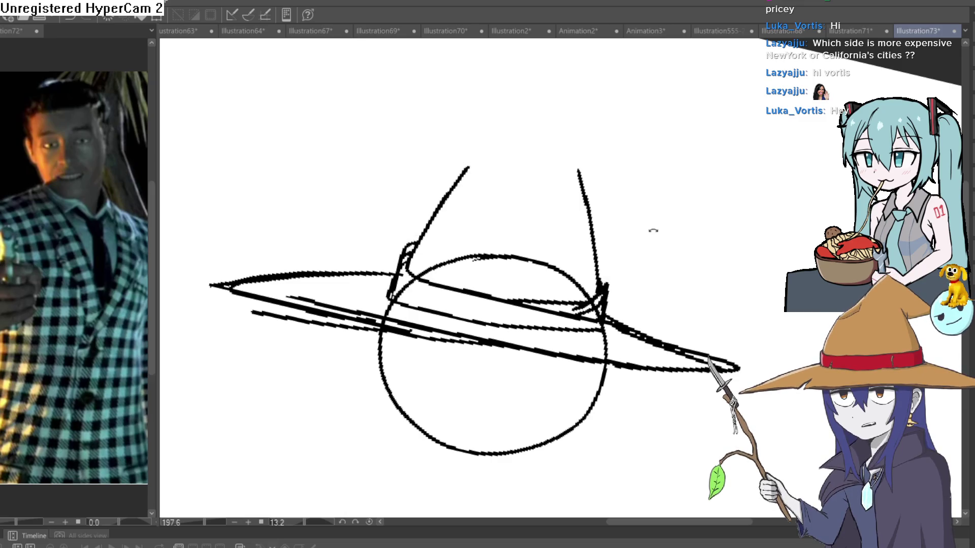
mouse_move(650, 226)
left_mouse_down()
mouse_move(602, 183)
mouse_move(595, 190)
left_mouse_up()
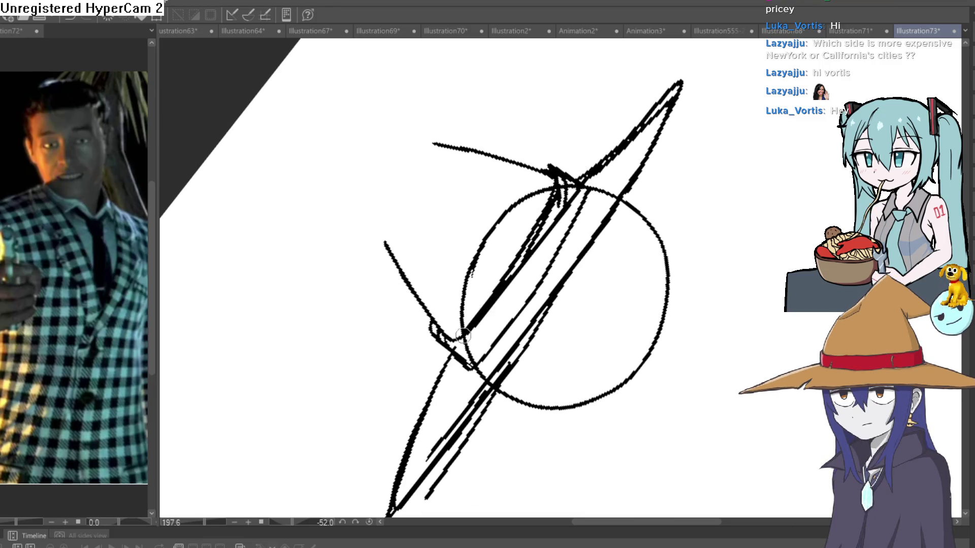
mouse_move(684, 223)
left_mouse_down()
mouse_move(687, 261)
mouse_move(692, 202)
mouse_move(603, 238)
mouse_move(588, 229)
left_mouse_up()
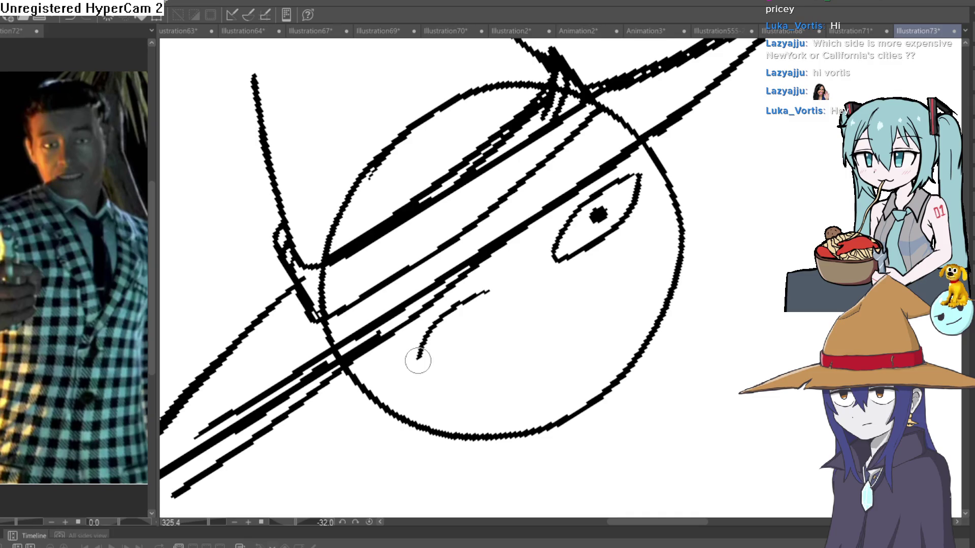
- Draw the second almond eye and a wide grin with corner creases, rotating the view between strokes
mouse_move(466, 360)
left_mouse_down()
mouse_move(525, 274)
mouse_move(499, 288)
mouse_move(455, 368)
left_mouse_up()
key("ctrl+z")
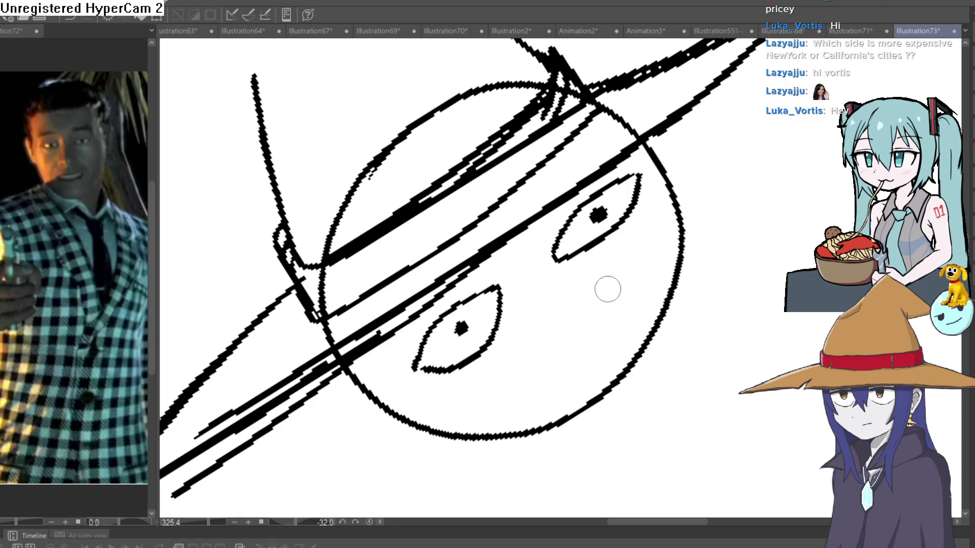
mouse_move(609, 288)
left_mouse_down()
mouse_move(533, 371)
mouse_move(632, 295)
left_mouse_up()
key("asciicircum")
key("asciicircum")
key("asciicircum")
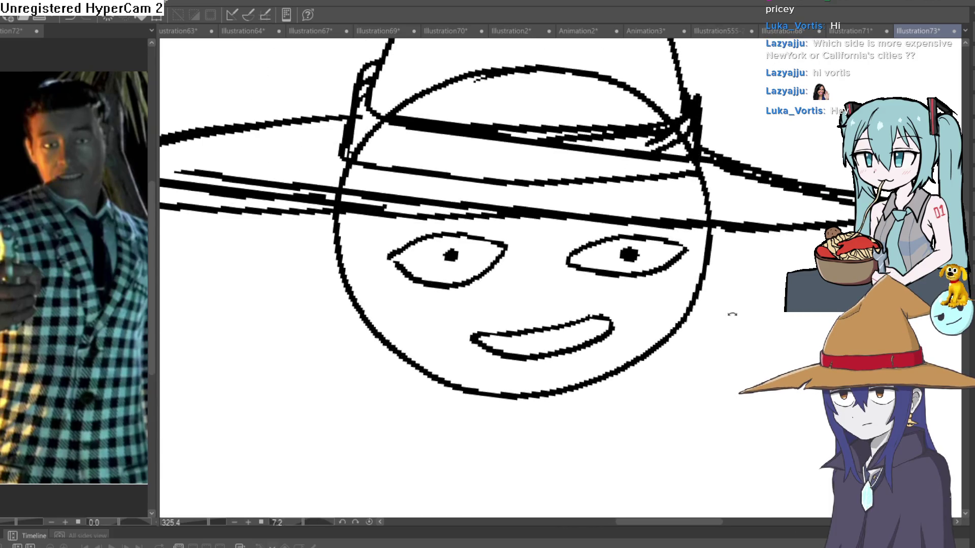
mouse_move(725, 322)
left_mouse_down()
mouse_move(588, 127)
mouse_move(567, 293)
left_mouse_up()
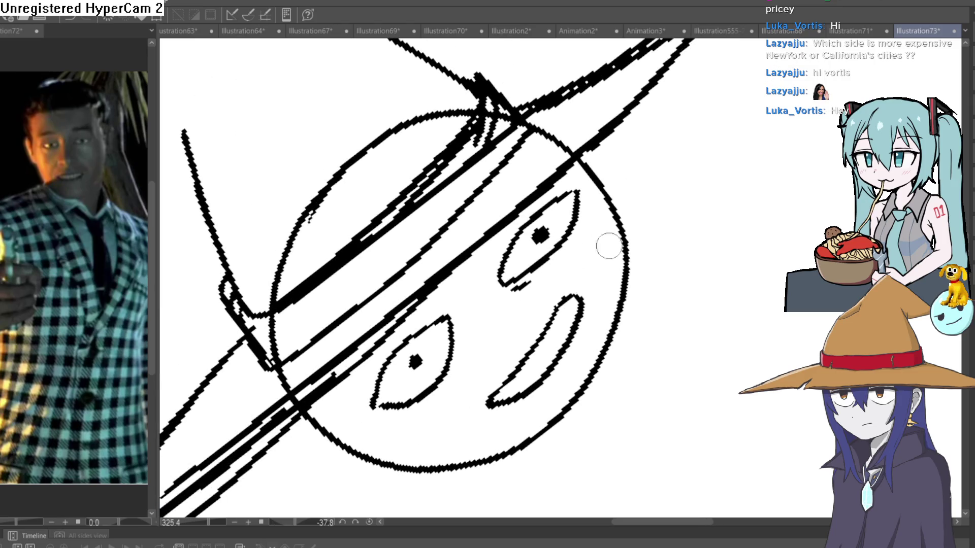
left_click_drag(609, 246, 641, 340)
left_click_drag(637, 305, 571, 320)
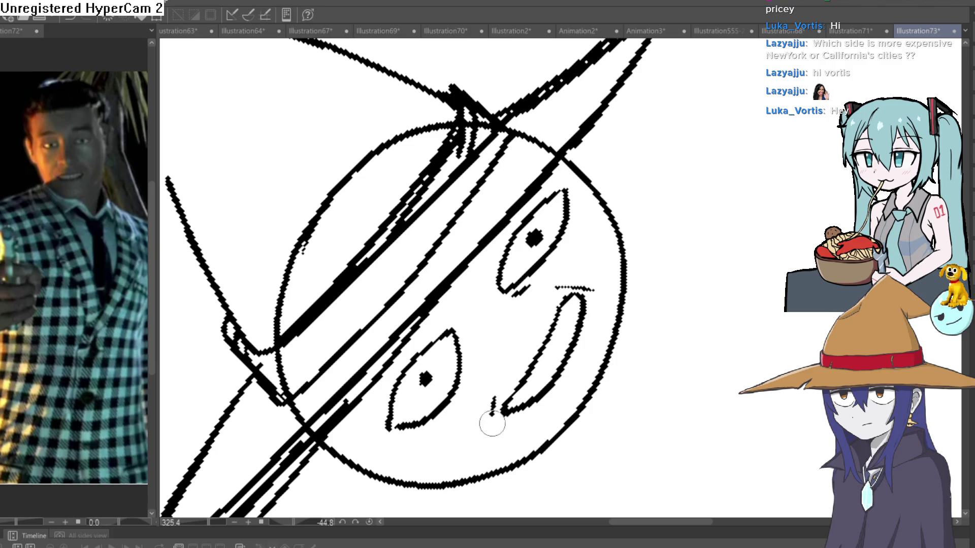
mouse_move(651, 314)
left_mouse_down()
mouse_move(635, 304)
mouse_move(646, 270)
left_mouse_up()
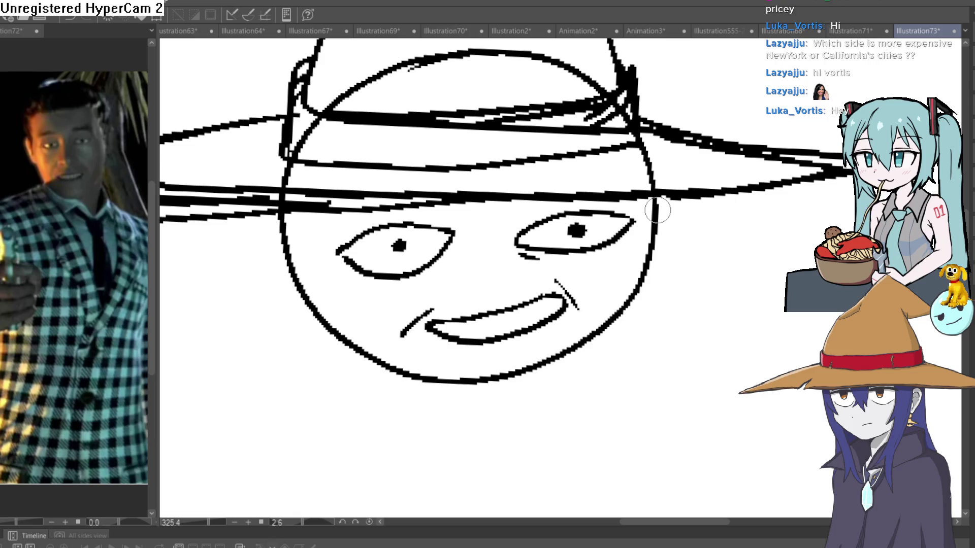
mouse_move(614, 274)
left_mouse_down()
mouse_move(602, 226)
mouse_move(613, 219)
left_mouse_up()
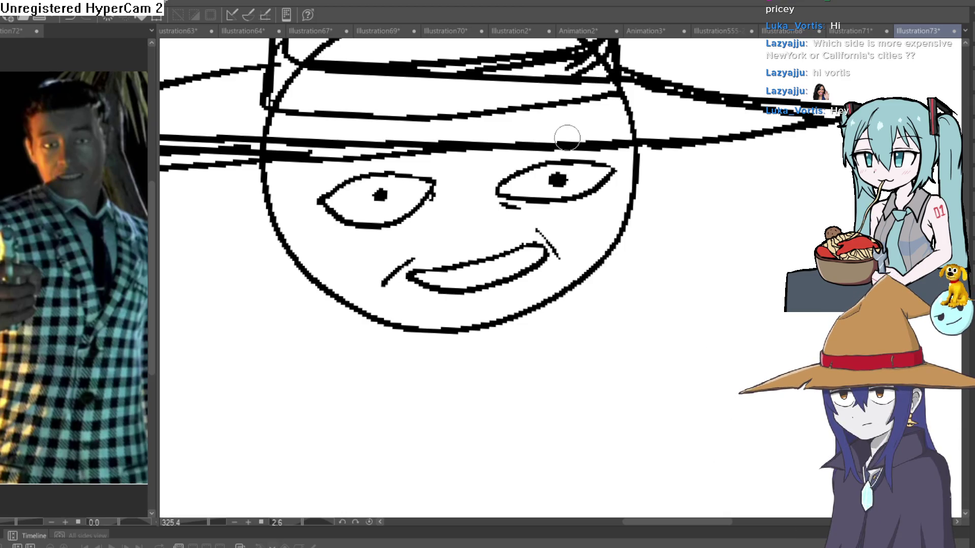
- Rotate to reach the brim, erase the stray mark on its line, then zoom out to the full sketch
mouse_move(654, 183)
left_mouse_down()
mouse_move(559, 152)
mouse_move(435, 225)
left_mouse_up()
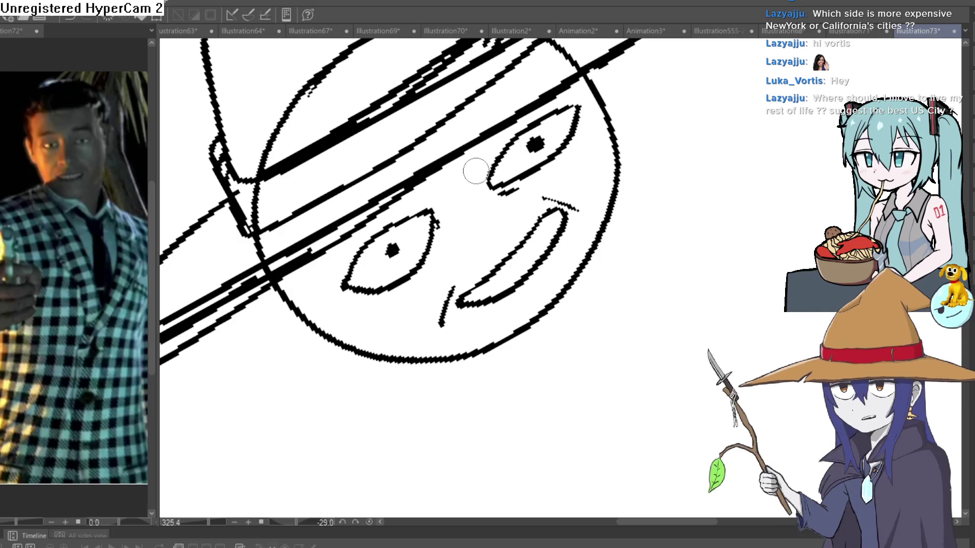
mouse_move(589, 198)
left_mouse_down()
mouse_move(675, 214)
mouse_move(681, 227)
mouse_move(681, 207)
mouse_move(646, 239)
mouse_move(630, 95)
mouse_move(555, 119)
mouse_move(576, 98)
mouse_move(622, 121)
mouse_move(637, 98)
mouse_move(584, 94)
left_mouse_up()
mouse_move(734, 53)
left_mouse_down()
mouse_move(583, 135)
mouse_move(537, 325)
mouse_move(333, 376)
mouse_move(568, 104)
mouse_move(550, 107)
mouse_move(546, 169)
mouse_move(508, 234)
mouse_move(500, 277)
mouse_move(563, 85)
left_mouse_up()
mouse_move(544, 121)
left_mouse_down()
mouse_move(569, 95)
mouse_move(517, 202)
mouse_move(518, 135)
mouse_move(539, 86)
mouse_move(518, 191)
mouse_move(497, 225)
mouse_move(532, 112)
mouse_move(557, 100)
mouse_move(386, 196)
mouse_move(509, 218)
mouse_move(489, 198)
mouse_move(409, 233)
mouse_move(443, 152)
left_mouse_up()
scroll(489, 198, "down", 3)
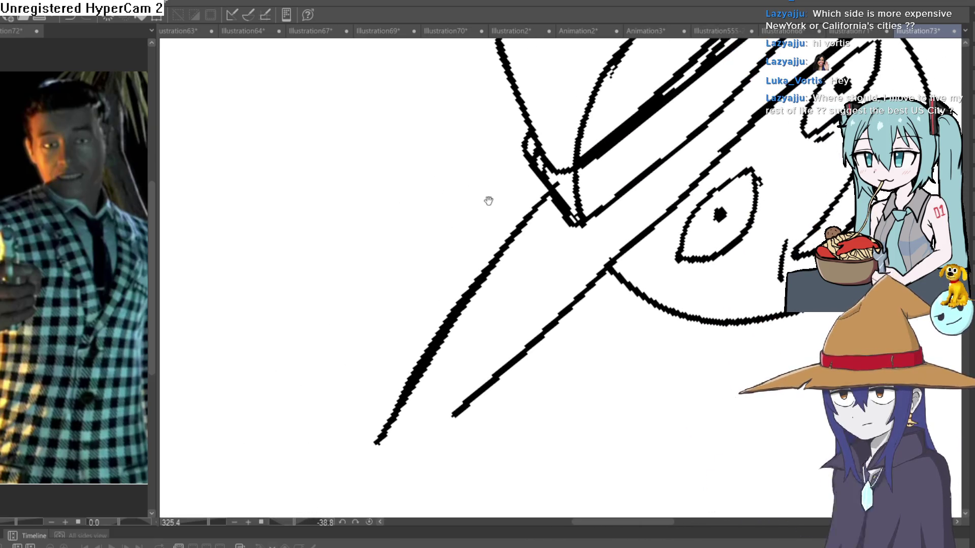
mouse_move(489, 200)
left_mouse_down()
mouse_move(524, 219)
mouse_move(592, 220)
left_mouse_up()
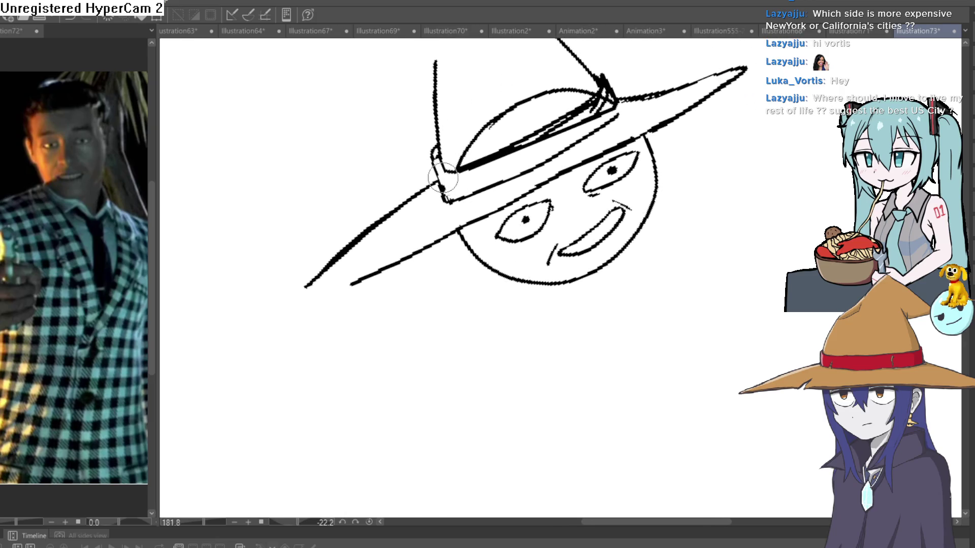
- Thin the heavy hat band by erasing excess dark strokes along its top
left_click_drag(528, 148, 470, 167)
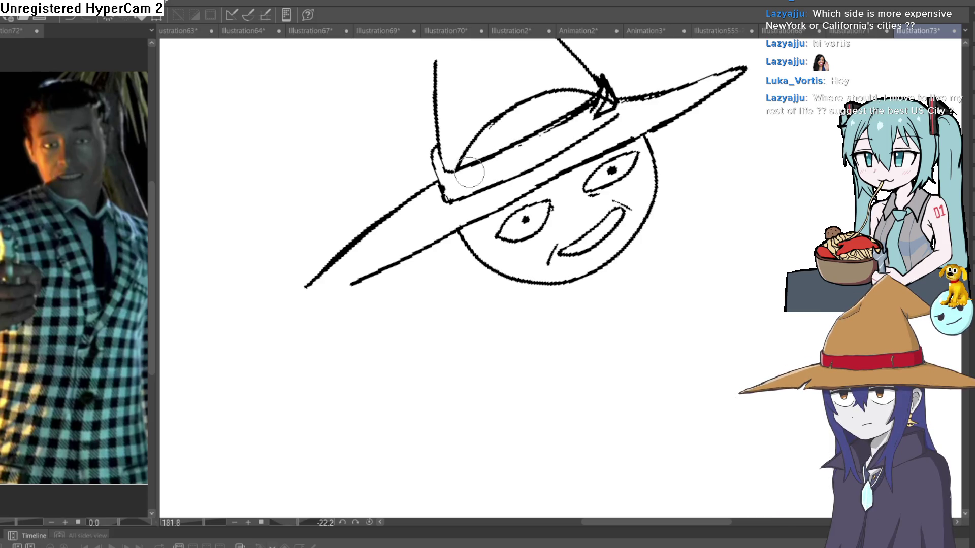
left_click_drag(612, 117, 599, 104)
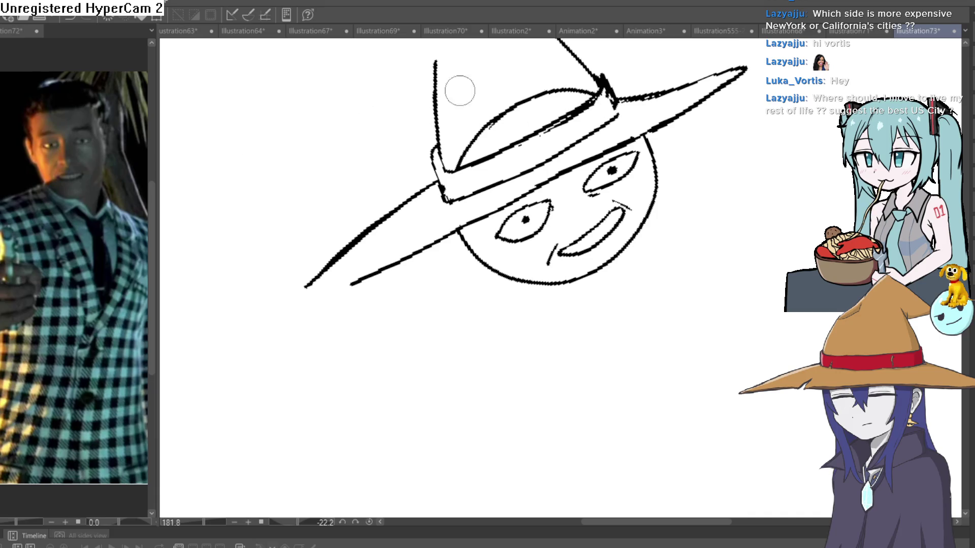
mouse_move(599, 95)
left_mouse_down()
mouse_move(548, 134)
mouse_move(640, 133)
mouse_move(701, 203)
mouse_move(648, 189)
mouse_move(665, 200)
mouse_move(620, 226)
mouse_move(632, 201)
left_mouse_up()
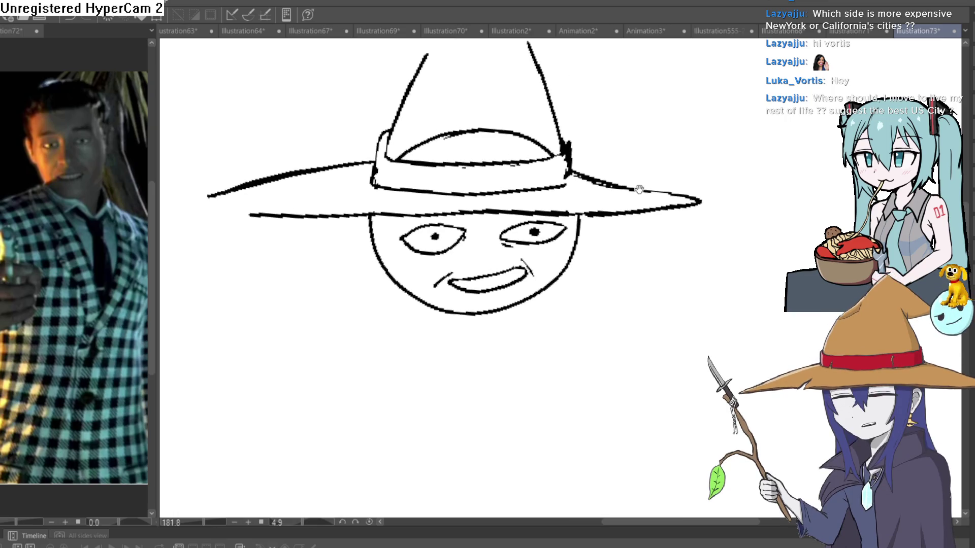
- Zoom in and pan to a close, tilted view of the face and brim
left_click(628, 216, "ctrl")
scroll(644, 226, "down", 2)
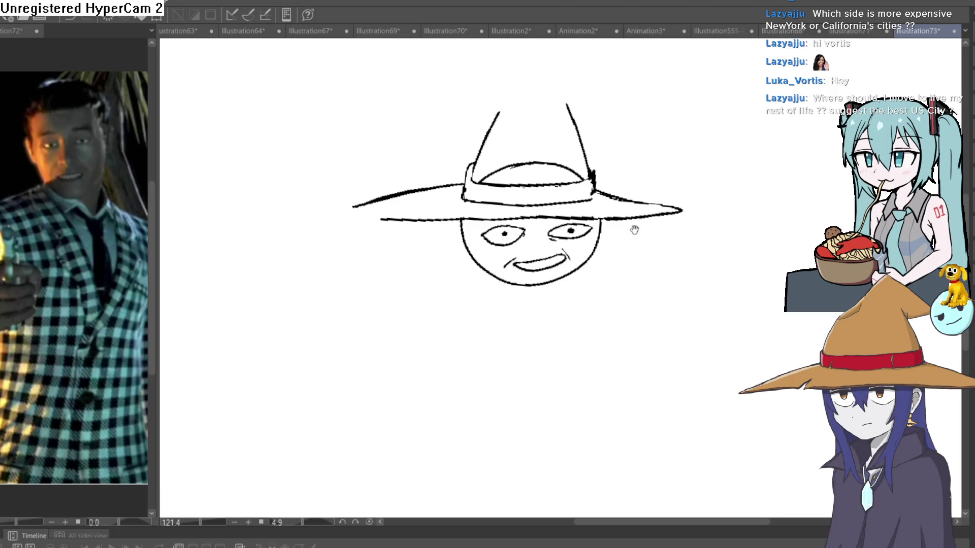
left_click_drag(634, 233, 620, 215)
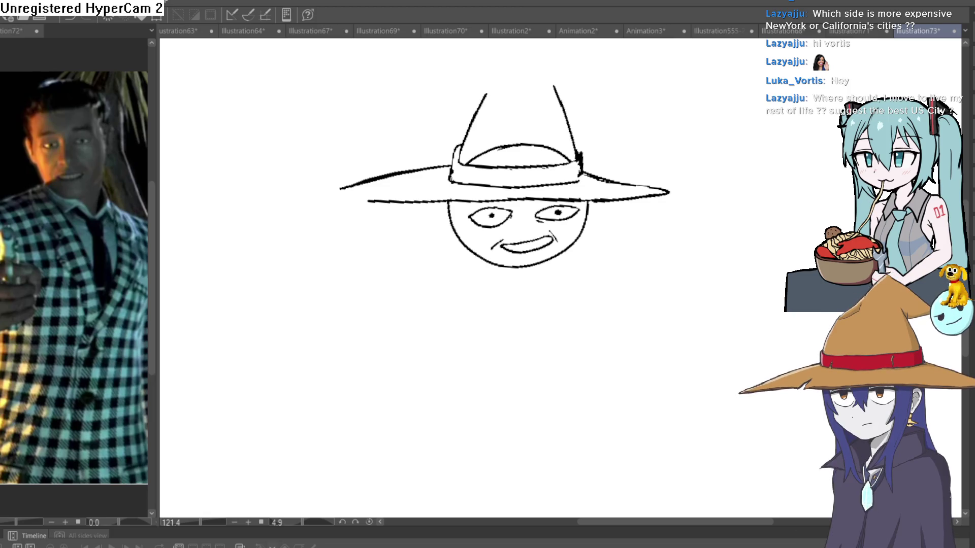
left_click_drag(638, 143, 615, 186)
scroll(556, 196, "up", 5)
- Erase the face outline hidden behind the hat brim, then zoom back out to the figure
left_click_drag(557, 196, 545, 110)
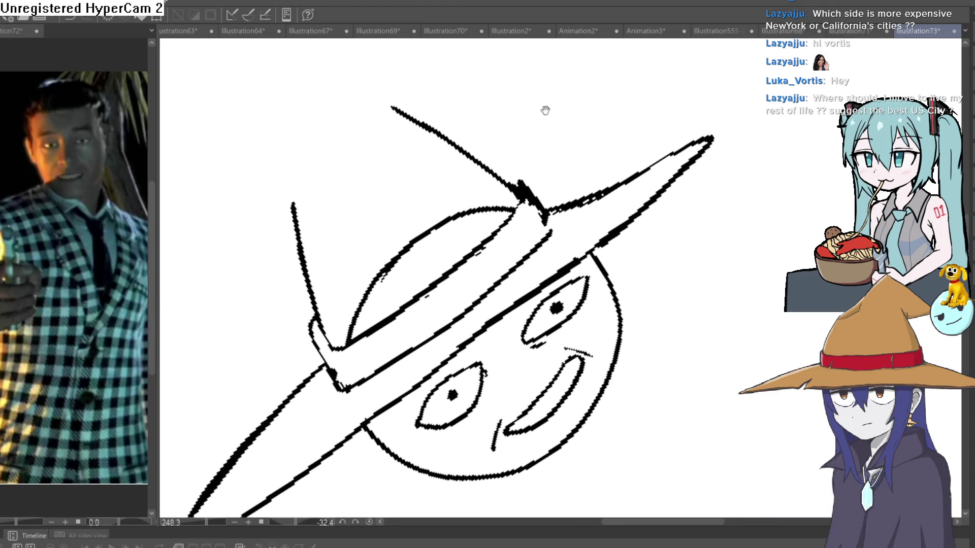
mouse_move(497, 205)
left_mouse_down()
mouse_move(507, 196)
mouse_move(390, 257)
mouse_move(350, 327)
left_mouse_up()
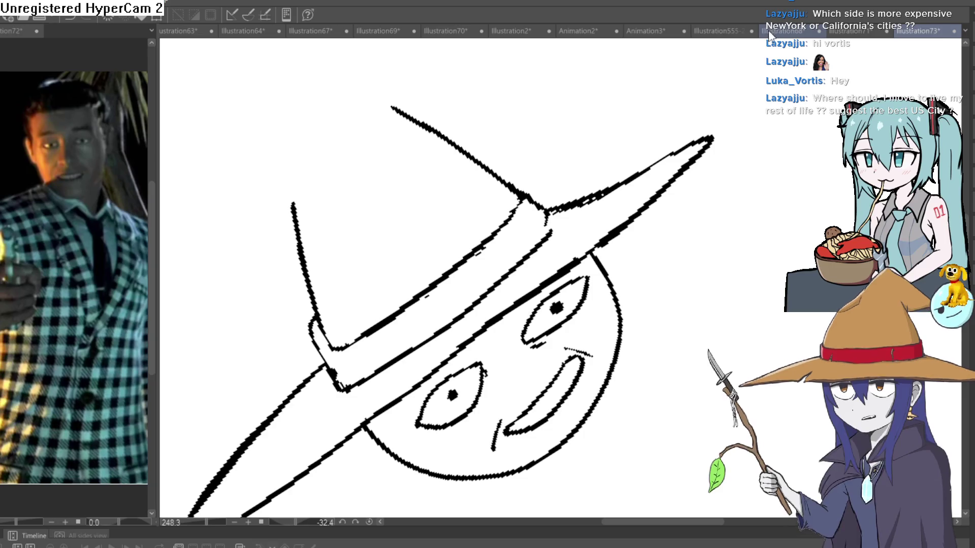
scroll(764, 53, "down", 3)
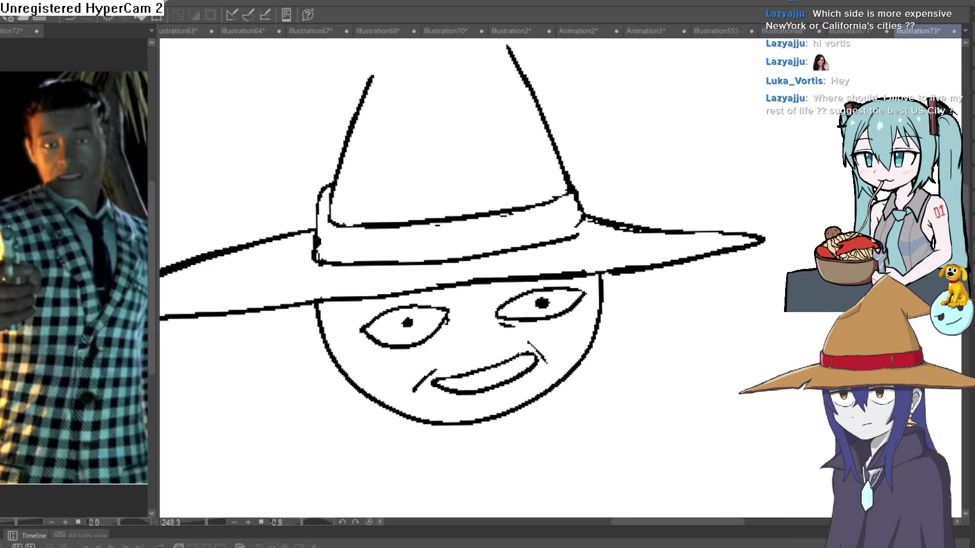
mouse_move(764, 52)
left_mouse_down()
mouse_move(767, 300)
mouse_move(686, 220)
mouse_move(680, 198)
left_mouse_up()
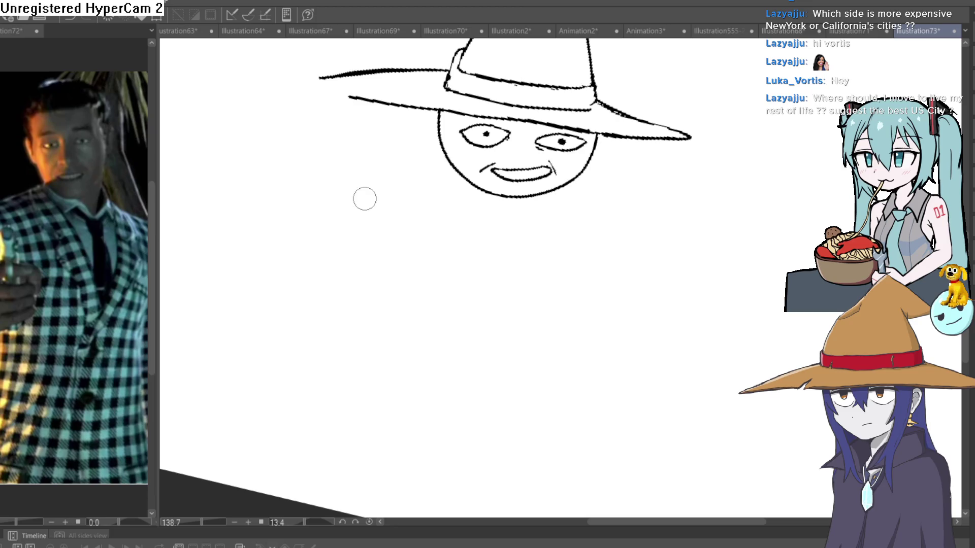
mouse_move(569, 225)
left_mouse_down()
mouse_move(596, 226)
mouse_move(428, 162)
mouse_move(461, 161)
mouse_move(454, 155)
left_mouse_up()
scroll(447, 167, "up", 4)
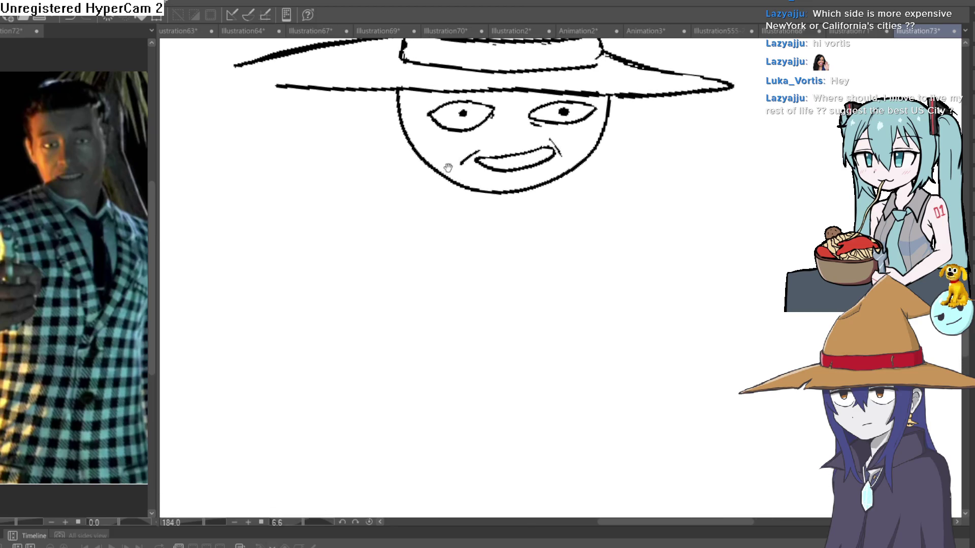
scroll(419, 189, "up", 5)
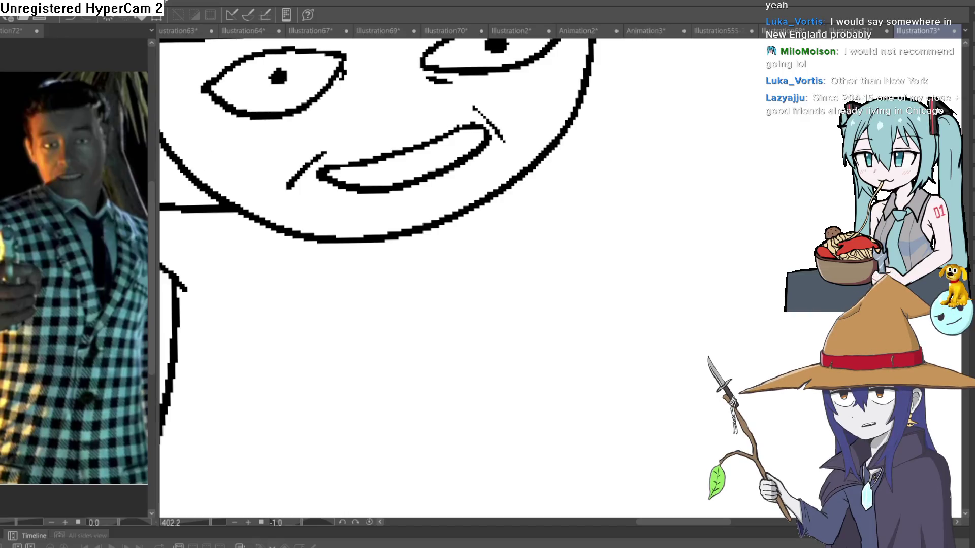
scroll(508, 213, "up", 3)
scroll(503, 239, "down", 5)
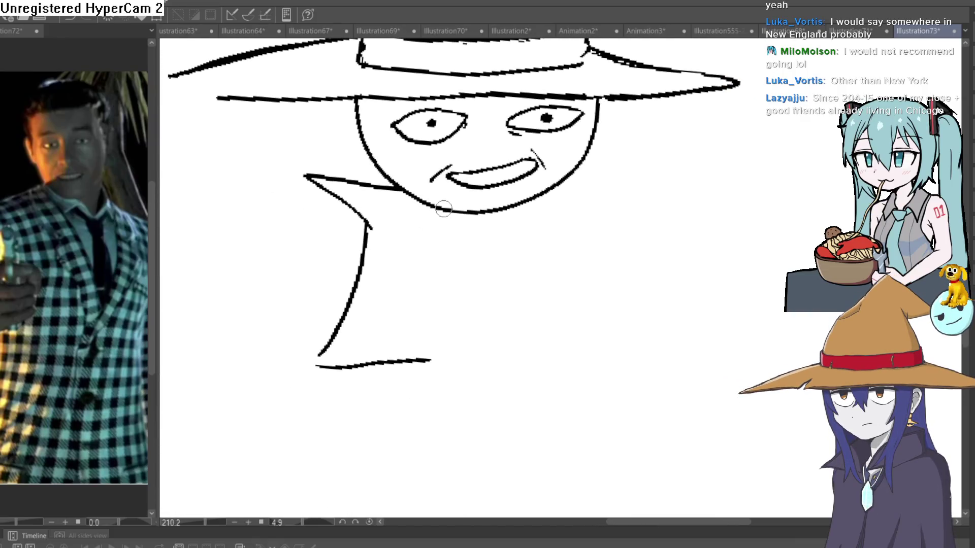
- Draw the right side of the neck, undoing a stray thin inner neck line
left_click_drag(443, 213, 417, 358)
left_click_drag(459, 232, 452, 226)
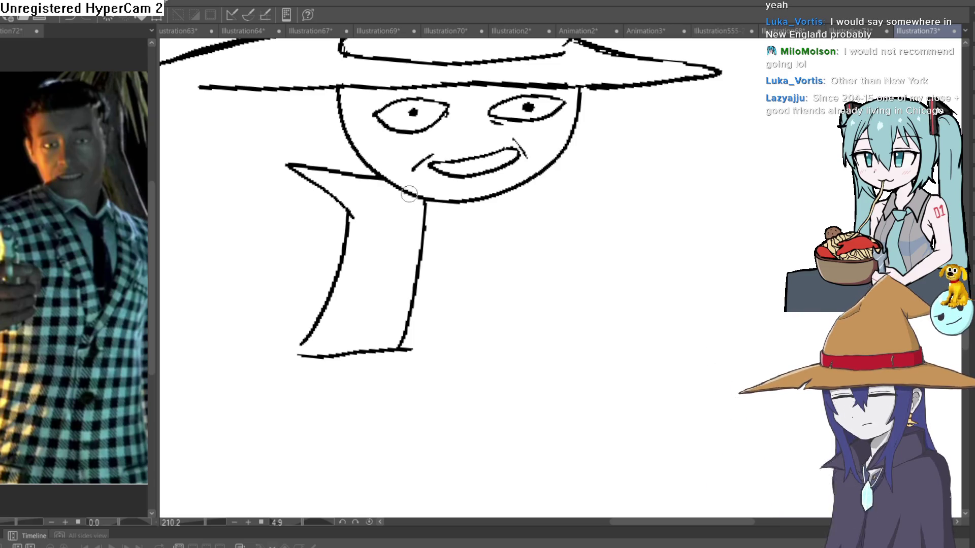
mouse_move(393, 187)
left_mouse_down()
mouse_move(395, 292)
mouse_move(413, 279)
mouse_move(393, 254)
mouse_move(391, 181)
left_mouse_up()
key("ctrl+z")
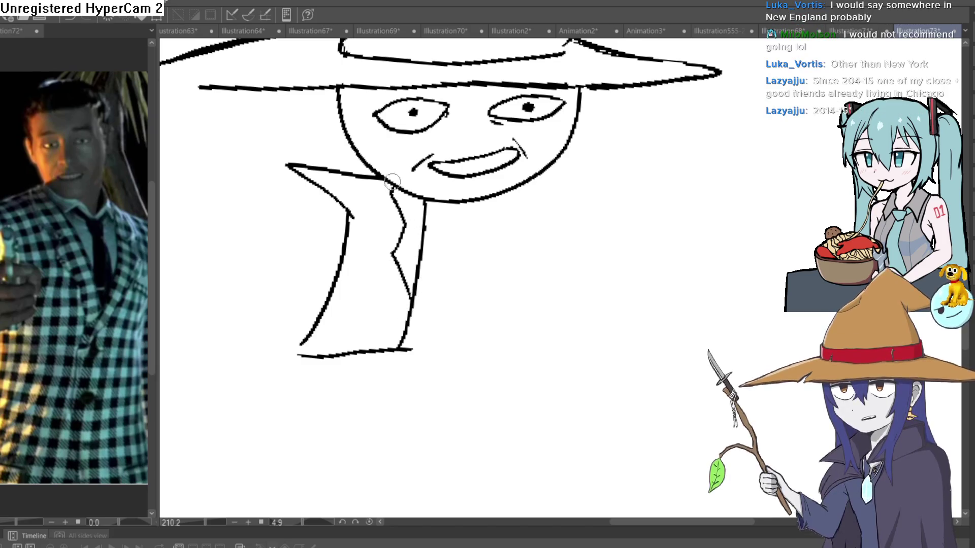
- Erase most of the neck's right outline and draw the arm down the chest with a looped hand
left_click_drag(505, 222, 476, 253)
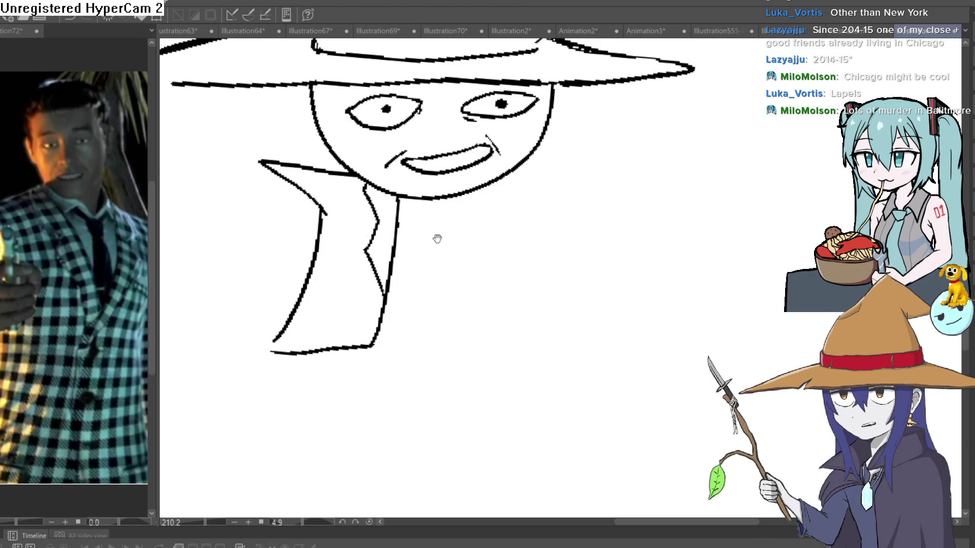
left_click_drag(437, 239, 377, 193)
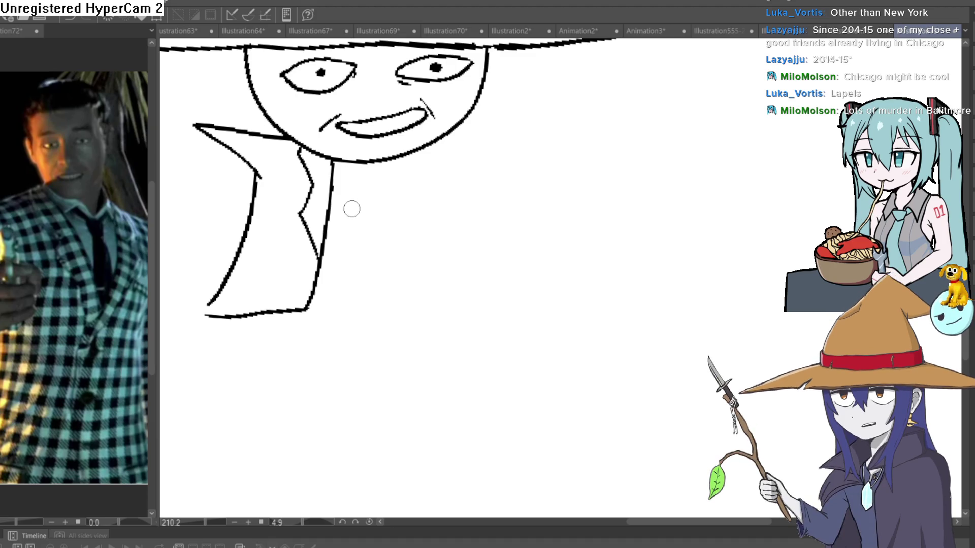
mouse_move(333, 191)
left_mouse_down()
mouse_move(331, 174)
mouse_move(298, 157)
mouse_move(311, 192)
mouse_move(302, 322)
mouse_move(318, 165)
mouse_move(262, 315)
left_mouse_up()
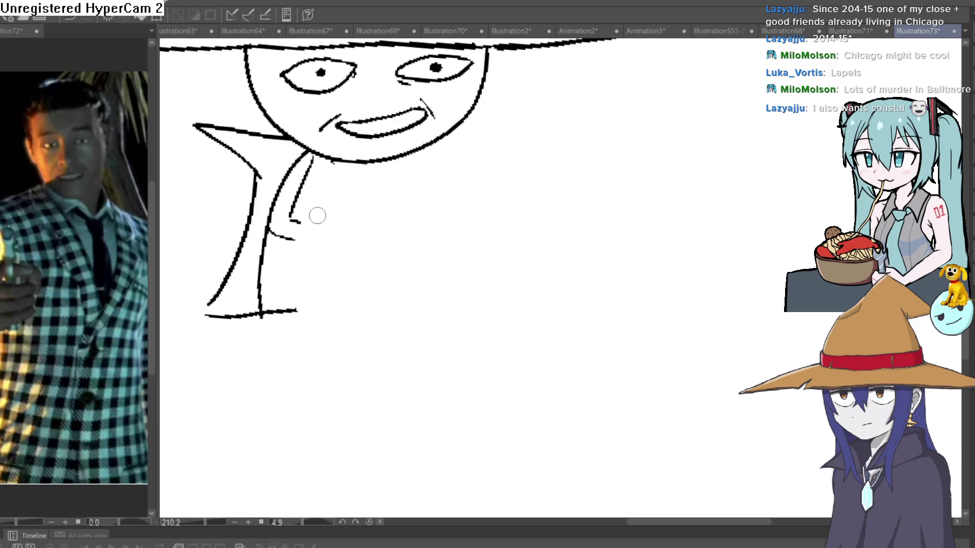
left_click_drag(302, 247, 320, 270)
mouse_move(318, 216)
left_mouse_down()
mouse_move(355, 213)
mouse_move(359, 224)
mouse_move(331, 231)
left_mouse_up()
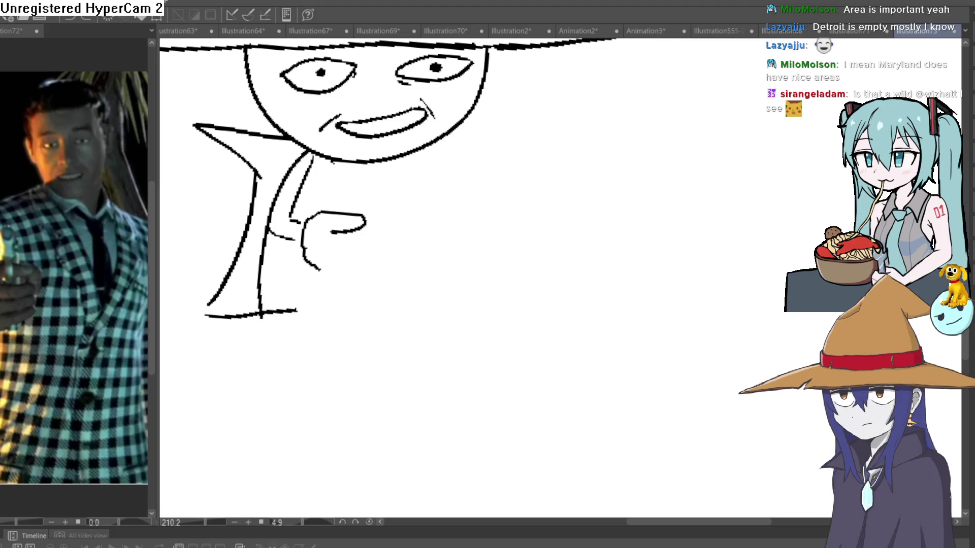
- Draw a small muzzle circle above the hand, discarding a trial stroke beside it
mouse_move(388, 241)
left_mouse_down()
mouse_move(391, 265)
mouse_move(435, 218)
left_mouse_up()
key("ctrl+z")
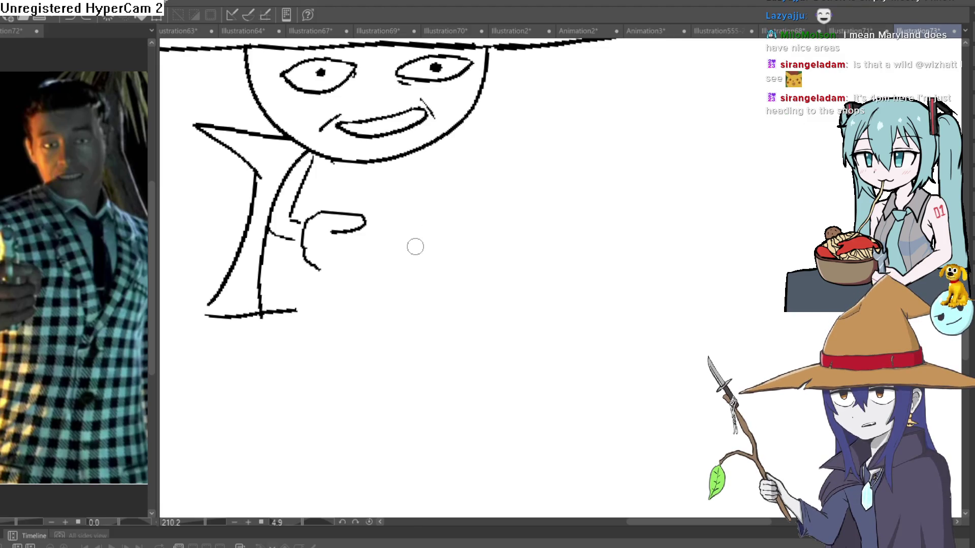
scroll(409, 243, "up", 1)
scroll(348, 211, "down", 1)
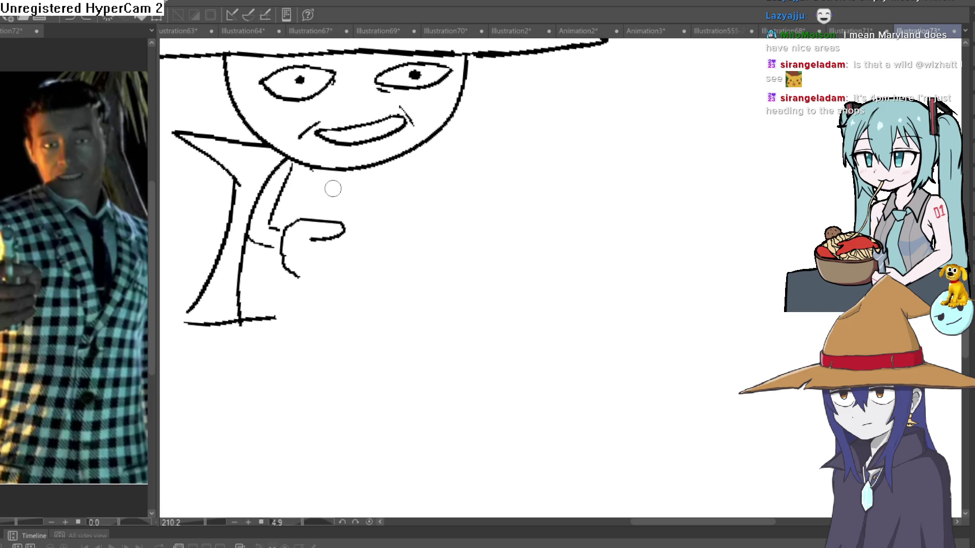
mouse_move(333, 189)
left_mouse_down()
mouse_move(325, 213)
mouse_move(338, 186)
left_mouse_up()
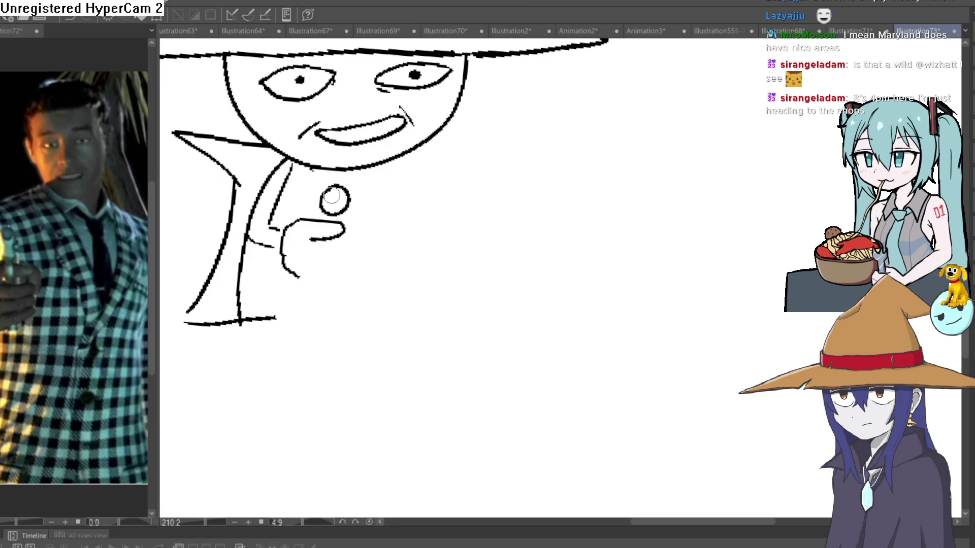
mouse_move(323, 192)
left_mouse_down()
mouse_move(317, 205)
mouse_move(329, 213)
mouse_move(348, 201)
mouse_move(325, 189)
mouse_move(337, 194)
left_mouse_up()
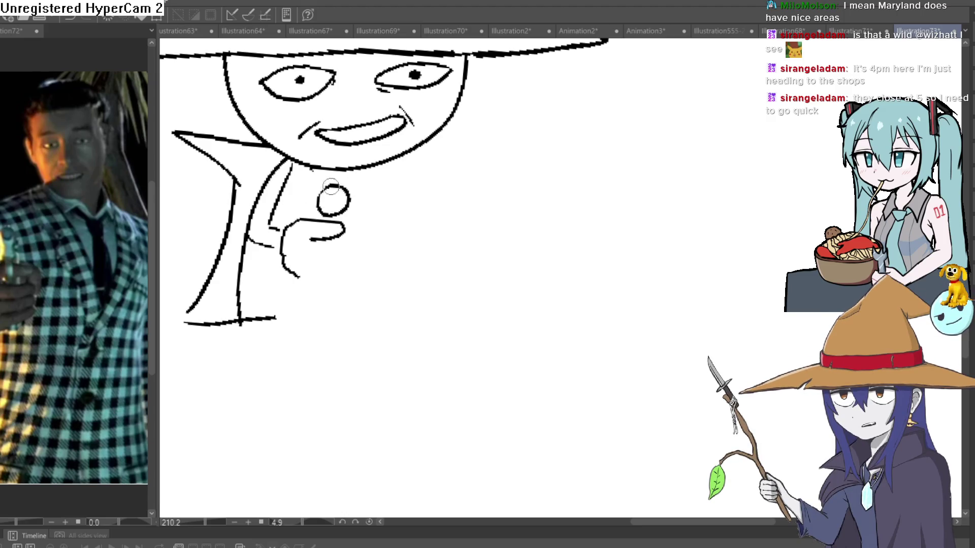
- Add a smaller inner ring inside the muzzle circle
scroll(315, 199, "up", 5)
mouse_move(349, 186)
left_mouse_down()
mouse_move(364, 215)
mouse_move(355, 182)
left_mouse_up()
scroll(424, 177, "down", 3)
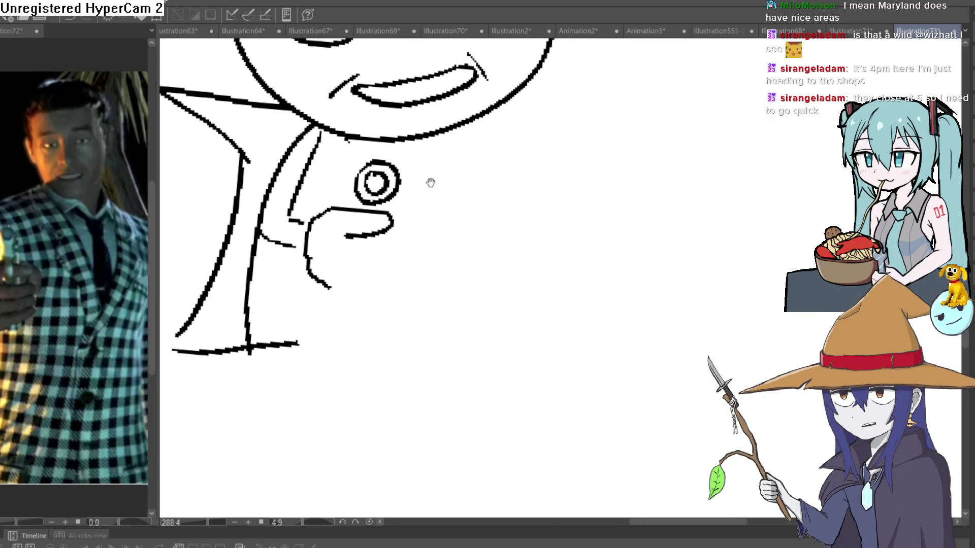
- Erase the stray upper stroke beside the muzzle and redraw the gun outline with the pen
mouse_move(424, 173)
left_mouse_down()
mouse_move(431, 212)
mouse_move(423, 157)
left_mouse_up()
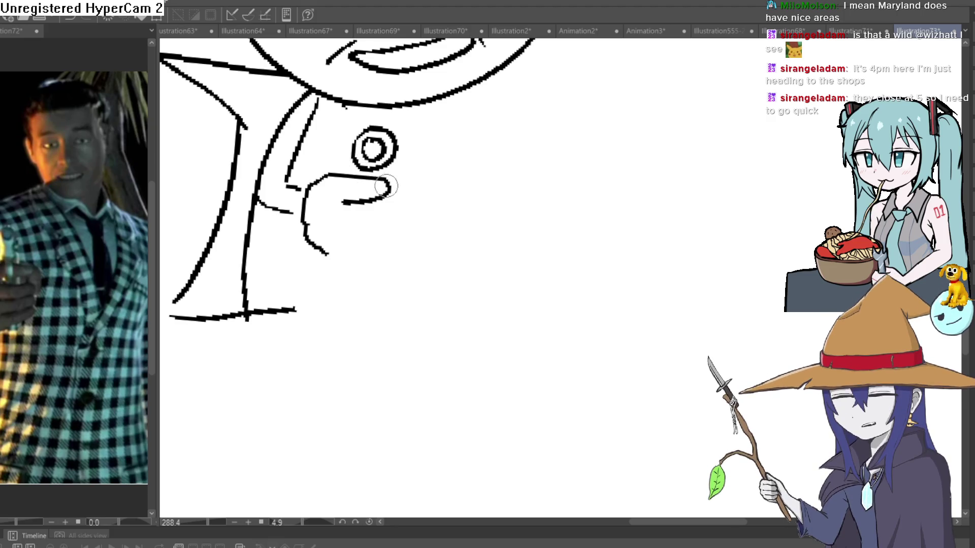
left_click_drag(384, 178, 355, 184)
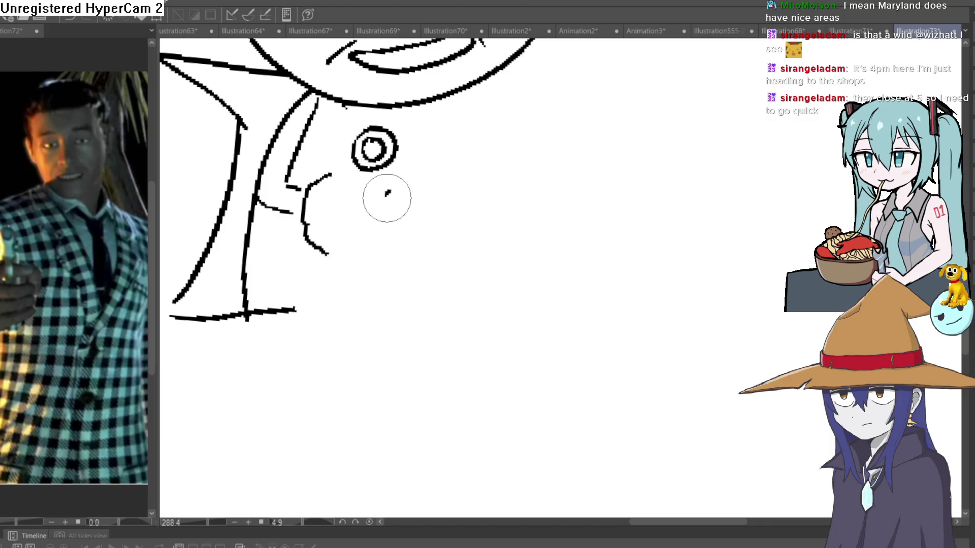
key("p")
mouse_move(329, 175)
left_mouse_down()
mouse_move(394, 185)
mouse_move(394, 211)
mouse_move(339, 214)
left_mouse_up()
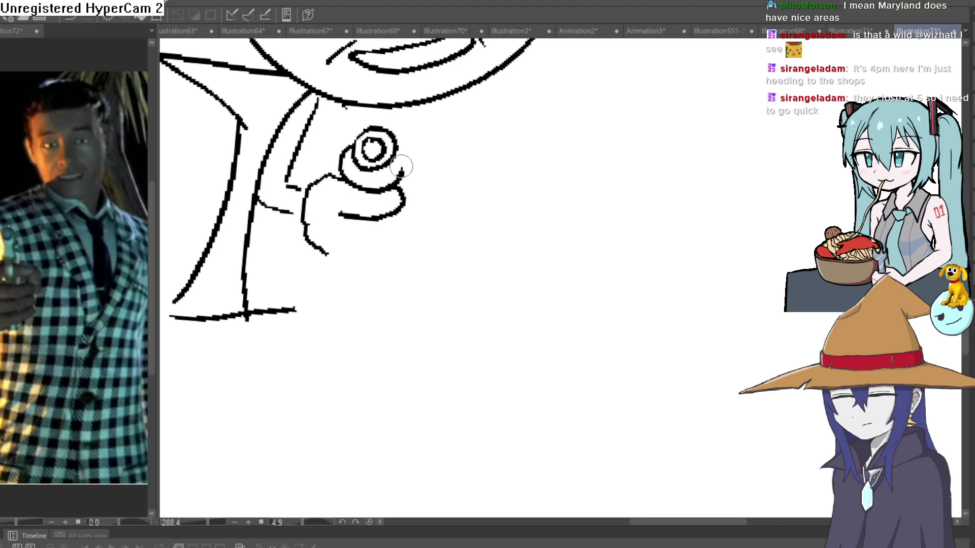
mouse_move(353, 147)
left_mouse_down()
mouse_move(340, 170)
mouse_move(353, 145)
mouse_move(408, 186)
mouse_move(391, 203)
mouse_move(339, 199)
left_mouse_up()
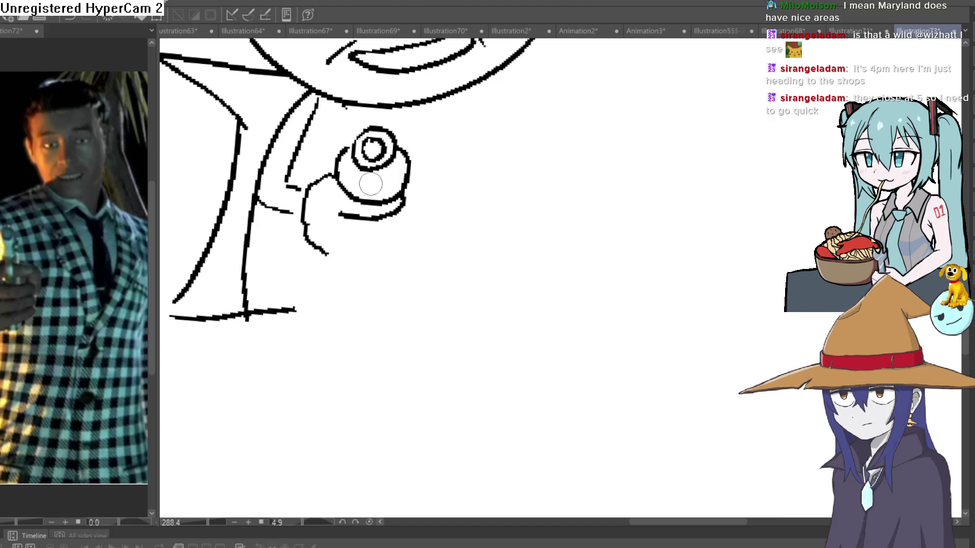
- Draw the pistol's short side bar and rounded grip strokes below the muzzle
scroll(370, 184, "up", 4)
left_click_drag(424, 121, 399, 159)
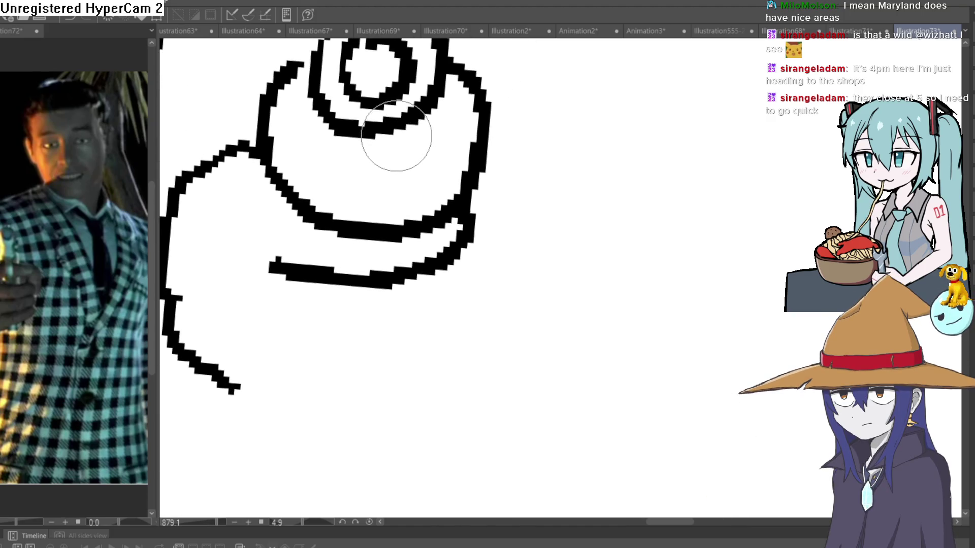
left_click_drag(351, 138, 344, 187)
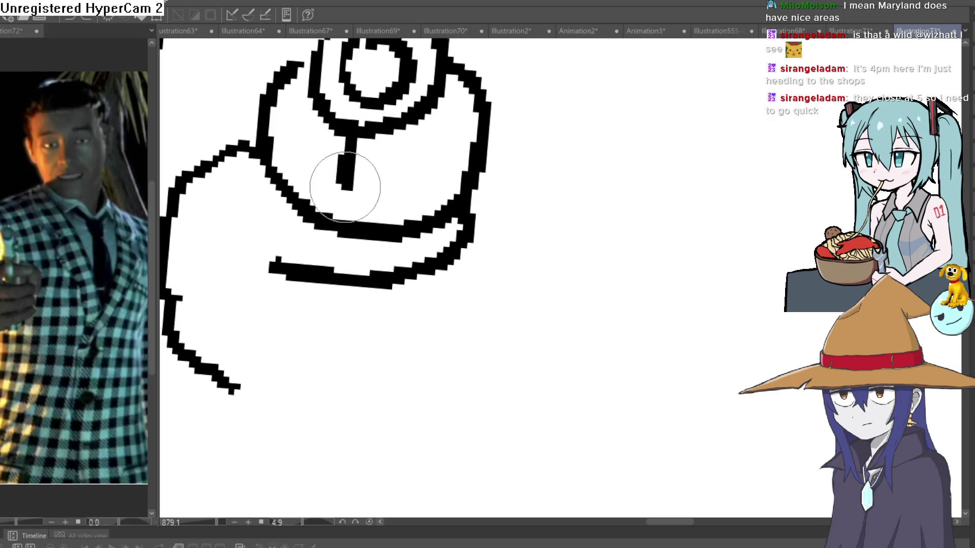
mouse_move(374, 135)
left_mouse_down()
mouse_move(398, 185)
mouse_move(371, 160)
mouse_move(411, 188)
mouse_move(401, 210)
left_mouse_up()
mouse_move(468, 229)
left_mouse_down()
mouse_move(431, 285)
mouse_move(276, 281)
left_mouse_up()
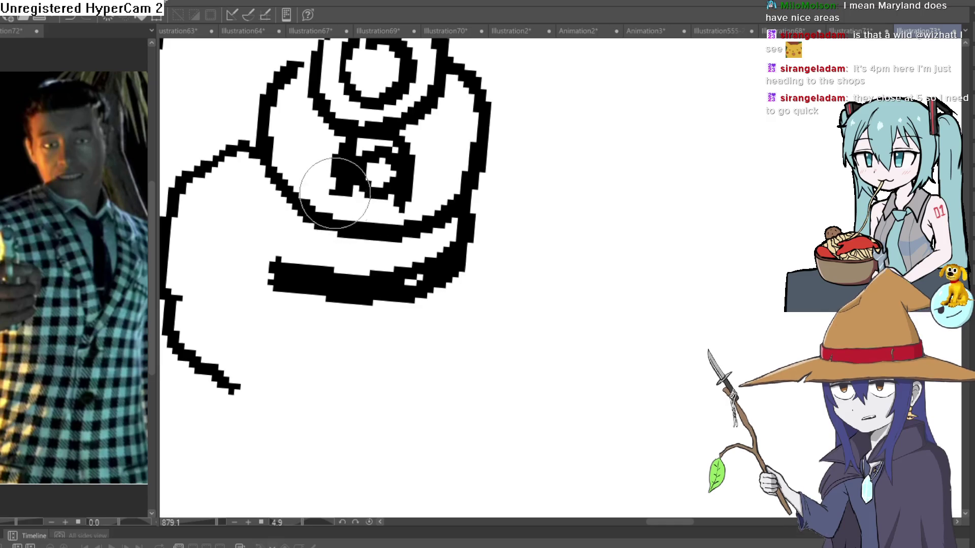
mouse_move(335, 193)
left_mouse_down()
mouse_move(359, 265)
mouse_move(387, 218)
mouse_move(402, 266)
mouse_move(399, 256)
mouse_move(396, 305)
mouse_move(333, 402)
mouse_move(361, 272)
mouse_move(350, 291)
left_mouse_up()
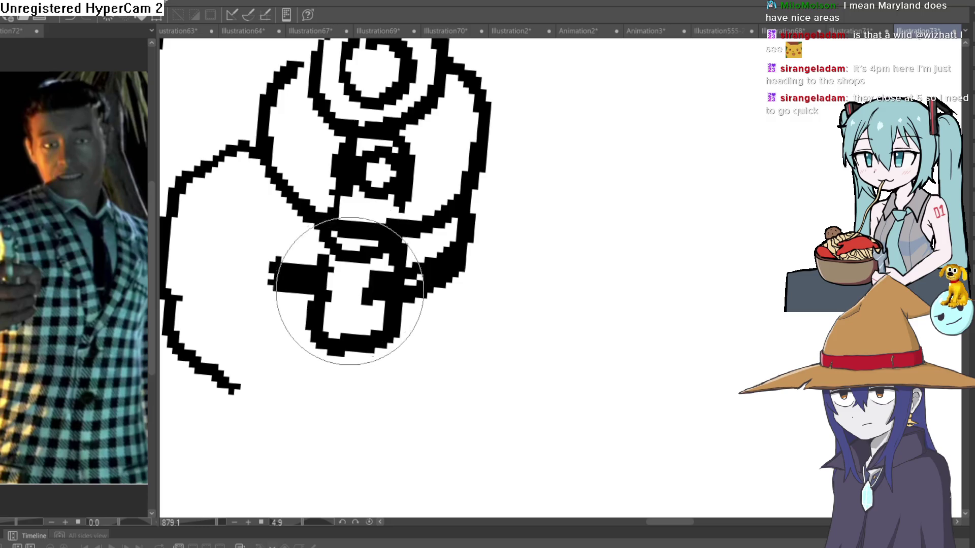
- Center the view on the gun and erase the lower part of the hand outline
scroll(503, 208, "down", 5)
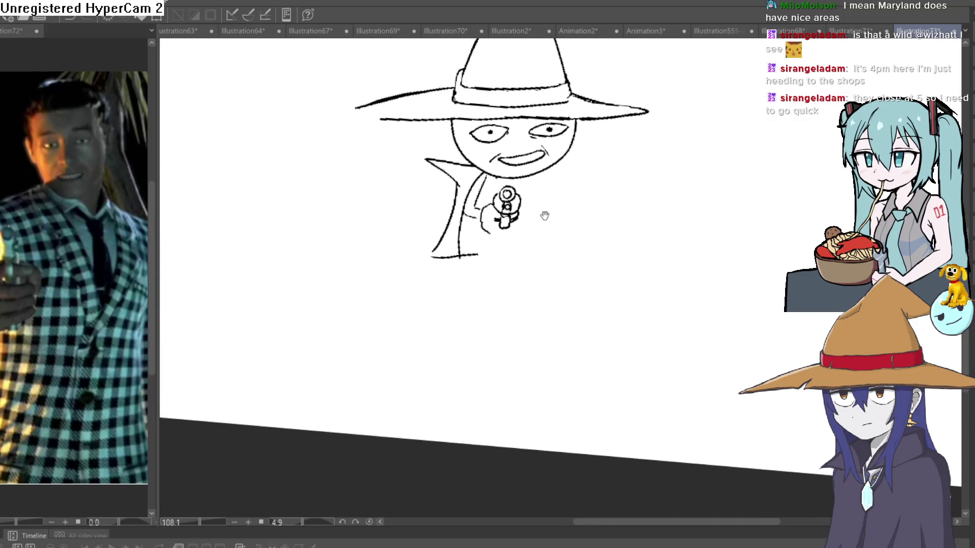
scroll(538, 211, "up", 3)
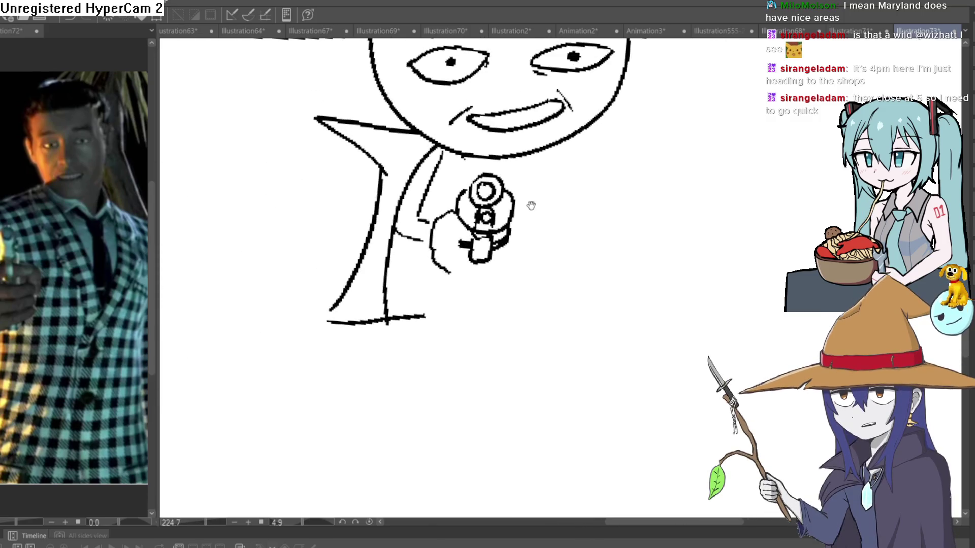
left_click_drag(531, 205, 464, 162)
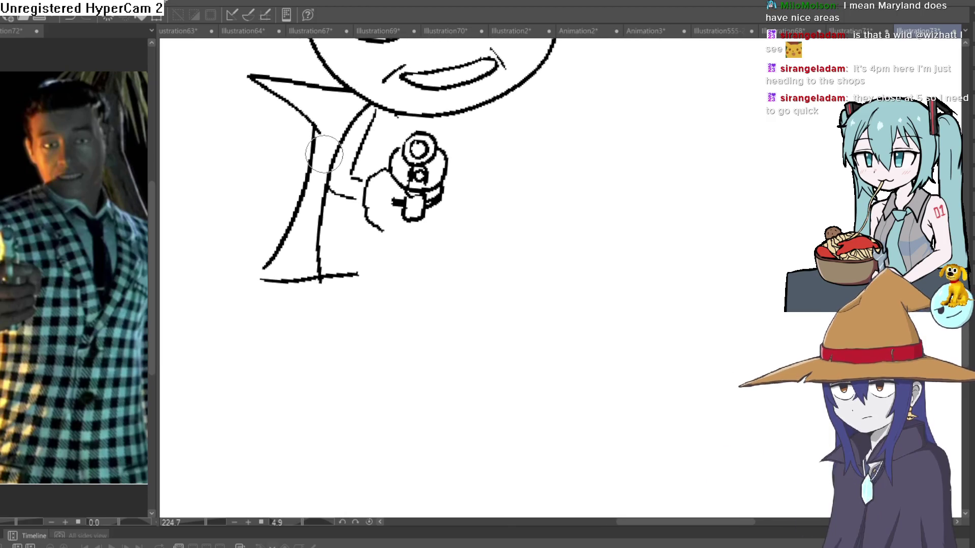
left_click_drag(461, 197, 433, 180)
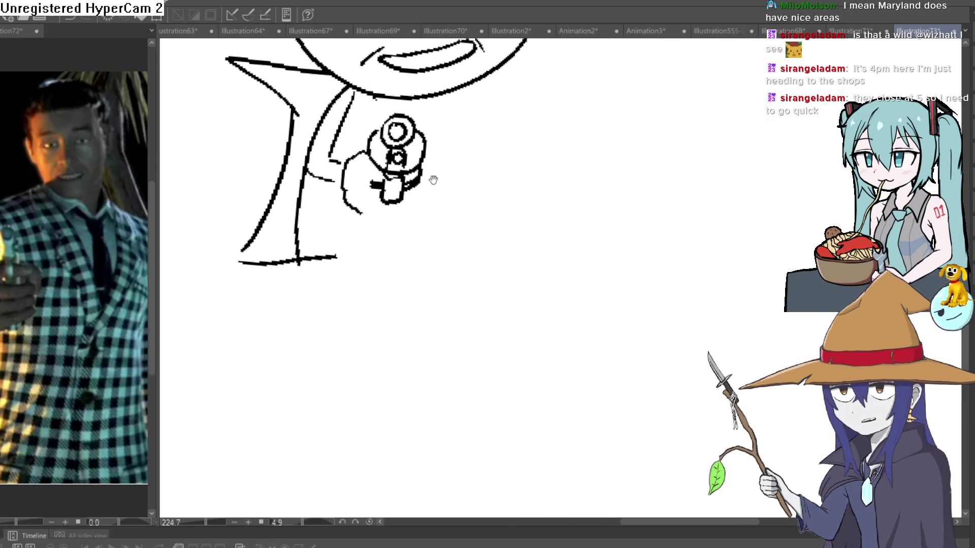
scroll(433, 180, "up", 2)
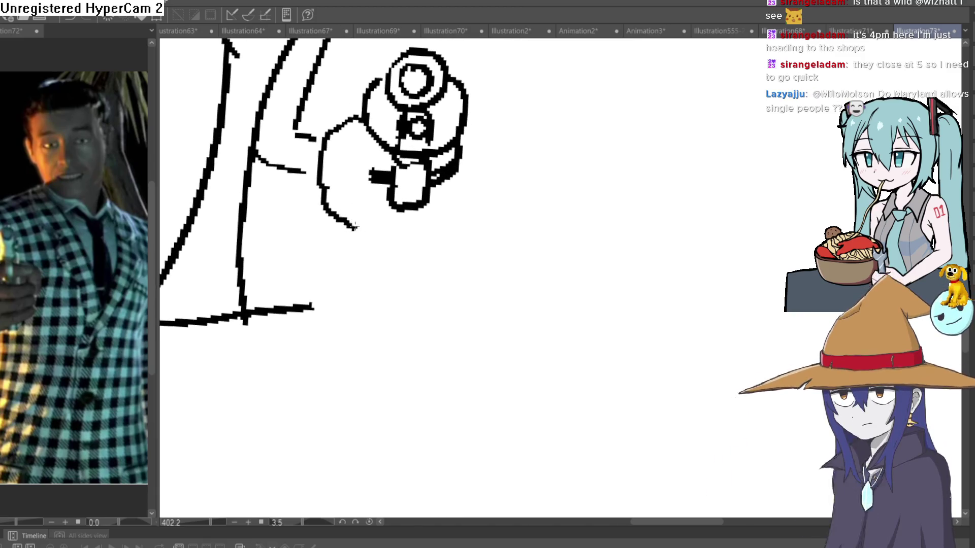
mouse_move(356, 234)
left_mouse_down()
mouse_move(324, 191)
mouse_move(334, 140)
left_mouse_up()
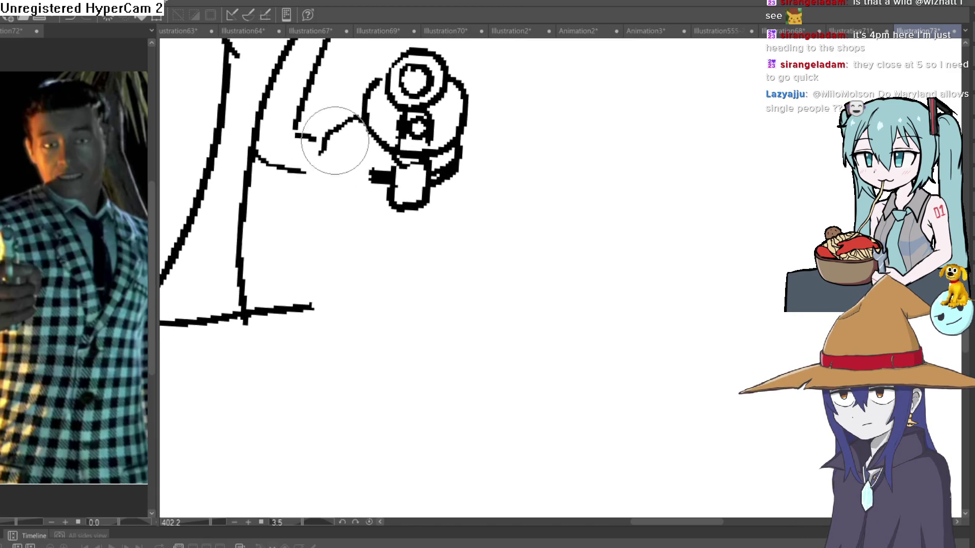
- Redraw the hand with a short vertical line, undoing a too-long stroke
mouse_move(455, 217)
left_mouse_down()
mouse_move(412, 171)
mouse_move(433, 145)
mouse_move(374, 191)
left_mouse_up()
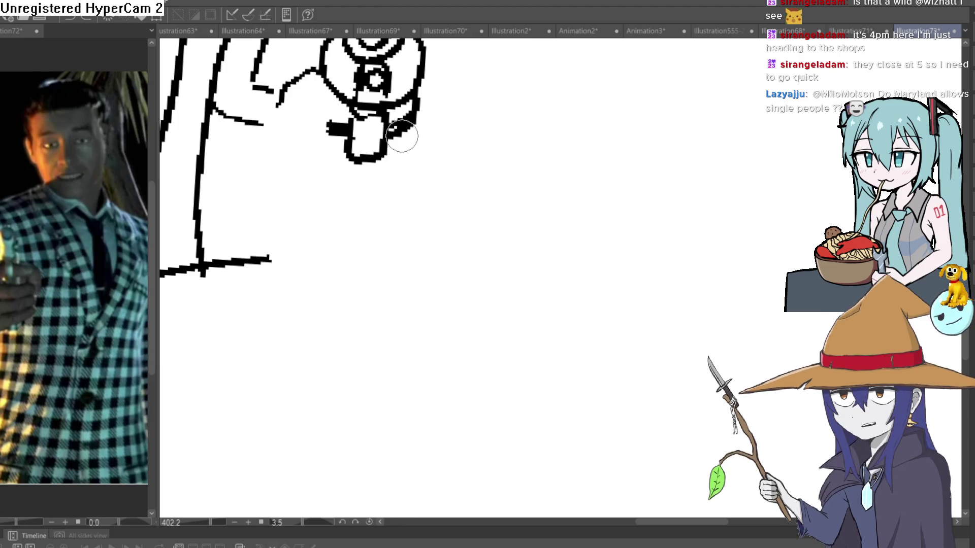
mouse_move(402, 135)
left_mouse_down()
mouse_move(375, 190)
mouse_move(340, 189)
left_mouse_up()
key("ctrl+z")
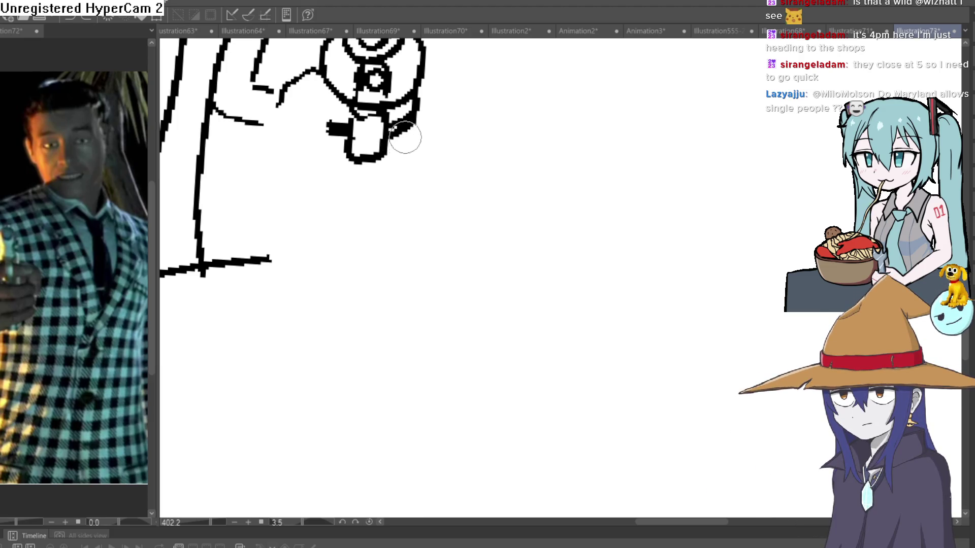
left_click_drag(404, 133, 397, 177)
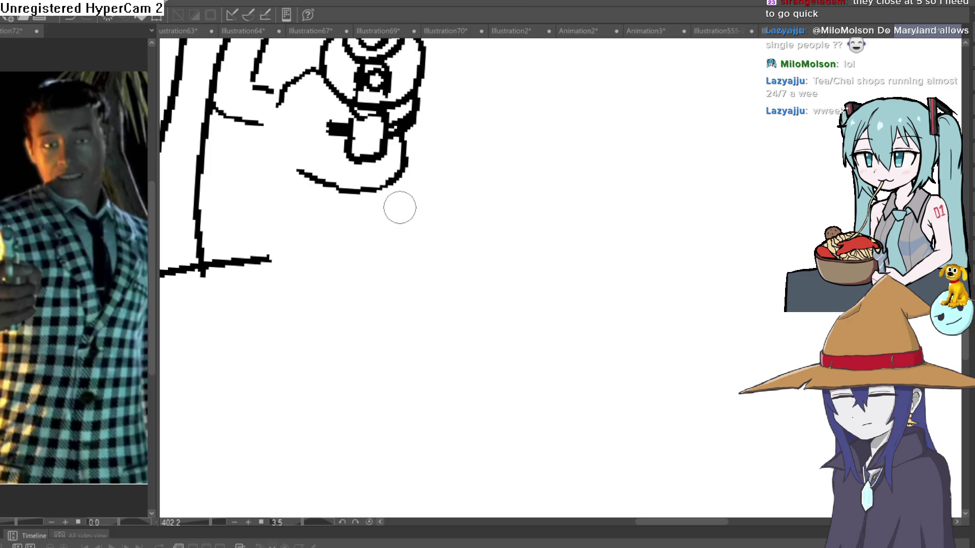
- Center the view on the hand and grip and thin the thick black bar
mouse_move(396, 213)
left_mouse_down()
mouse_move(425, 245)
mouse_move(419, 257)
left_mouse_up()
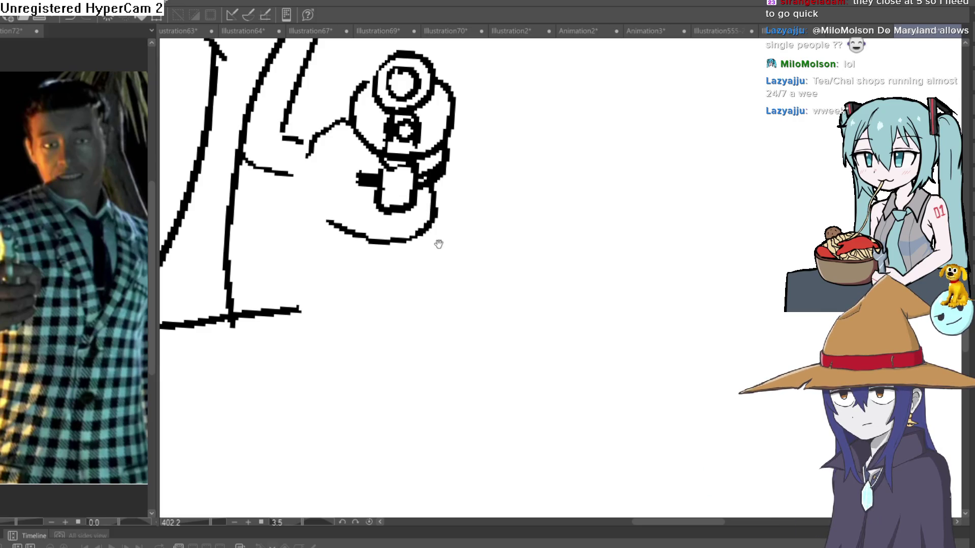
left_click_drag(448, 225, 466, 213)
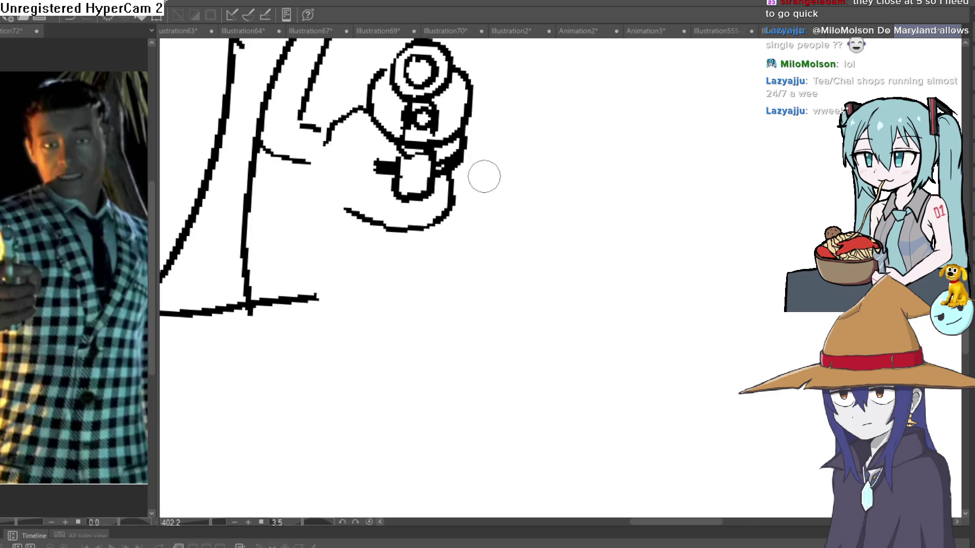
left_click_drag(485, 174, 471, 200)
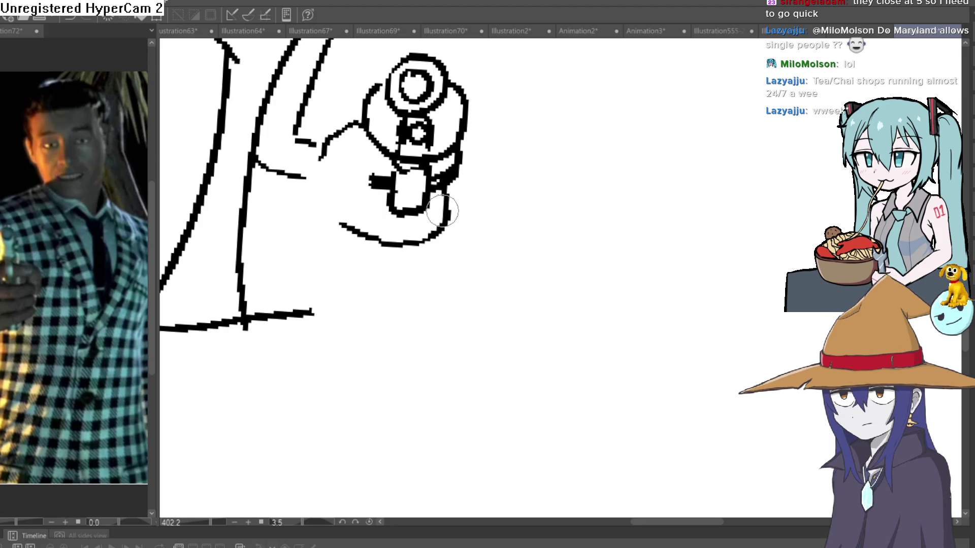
mouse_move(442, 212)
left_mouse_down()
mouse_move(474, 211)
mouse_move(491, 224)
left_mouse_up()
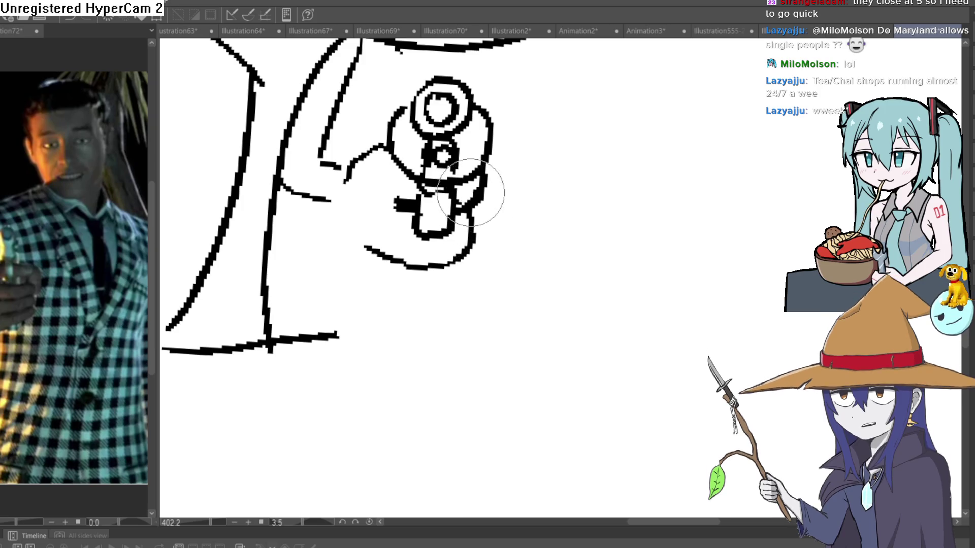
left_click_drag(461, 196, 399, 192)
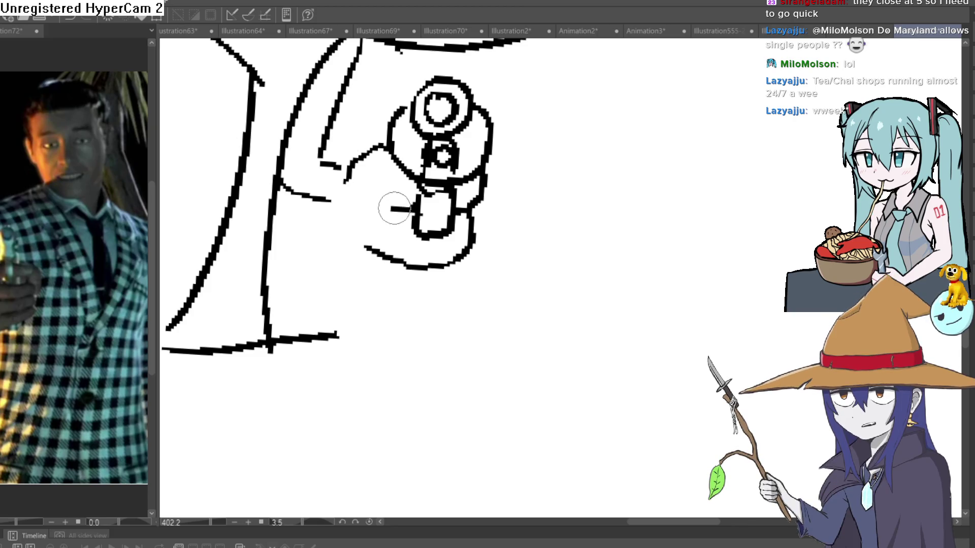
- Redraw a bolder lower-left finger line beneath the pistol grip
left_click_drag(384, 214, 413, 208)
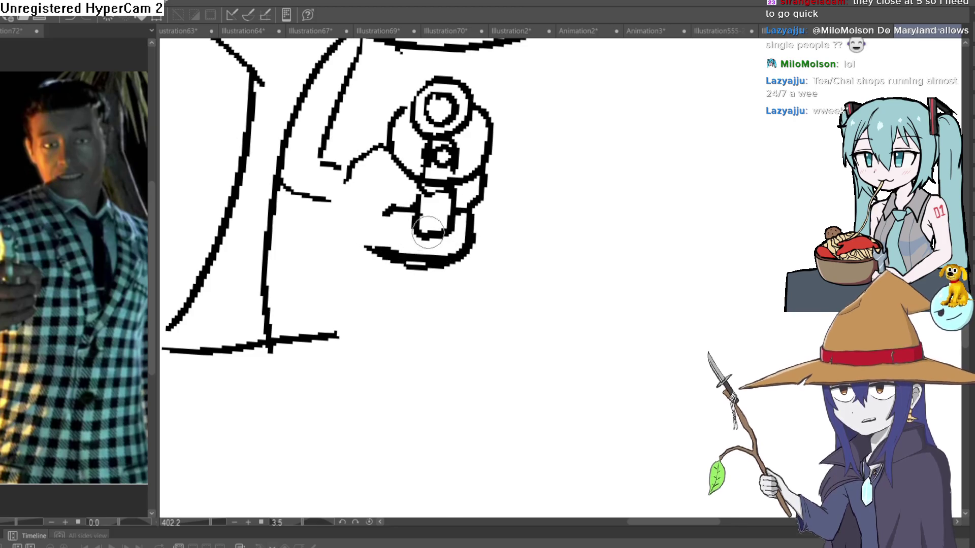
key("ctrl+z")
left_click_drag(409, 258, 369, 262)
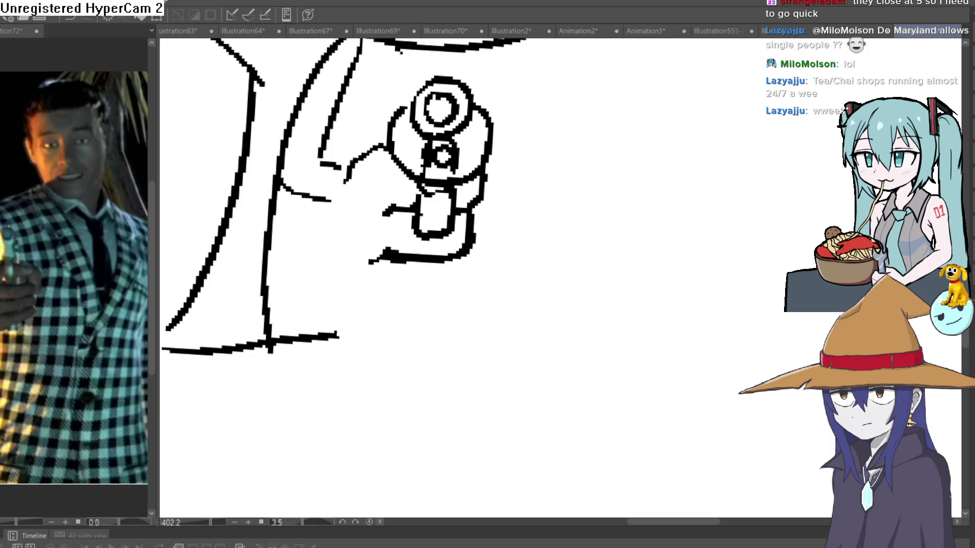
- Rework the pistol grip strokes: add a finger line, erase the gun's lower stroke, and curve the grip bottom
scroll(430, 178, "left", 3)
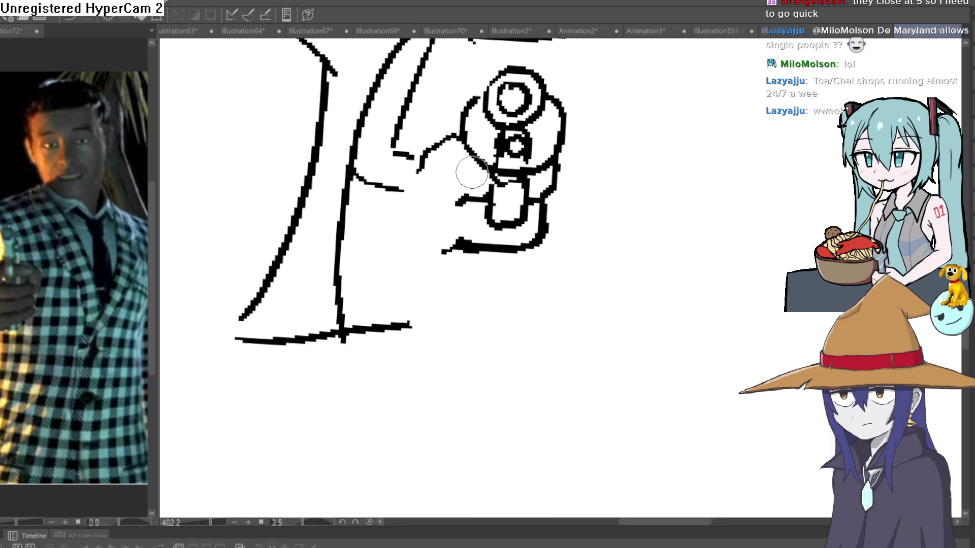
mouse_move(482, 162)
left_mouse_down()
mouse_move(413, 175)
mouse_move(435, 120)
left_mouse_up()
key("e")
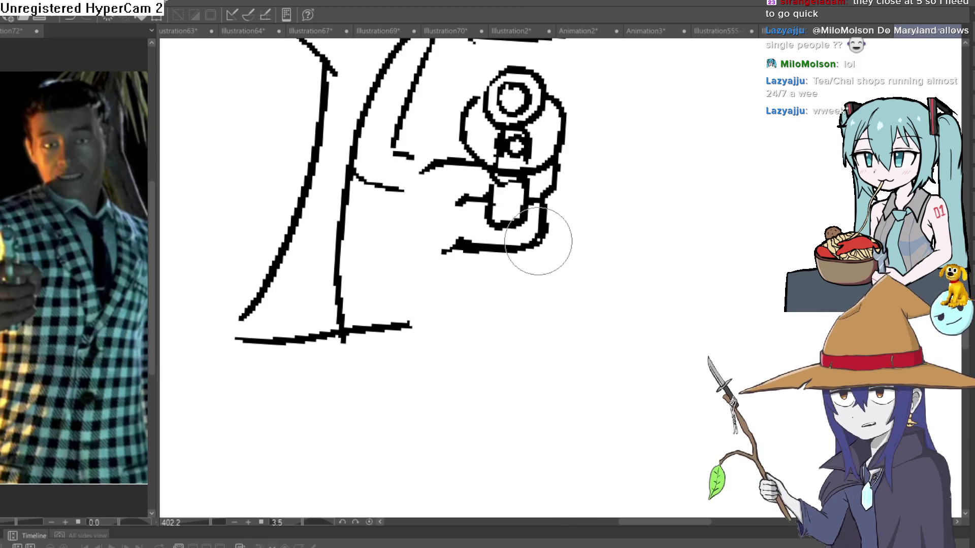
mouse_move(546, 223)
left_mouse_down()
mouse_move(501, 254)
mouse_move(442, 250)
left_mouse_up()
left_click_drag(536, 176, 501, 139)
mouse_move(420, 169)
left_mouse_down()
mouse_move(452, 190)
mouse_move(521, 187)
mouse_move(492, 222)
mouse_move(448, 230)
left_mouse_up()
left_click(520, 187)
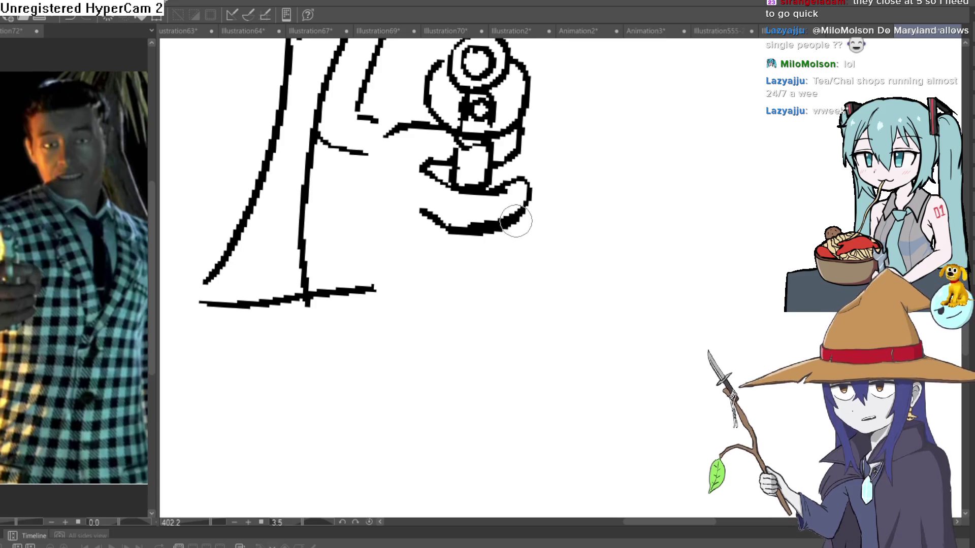
left_click_drag(529, 224, 464, 261)
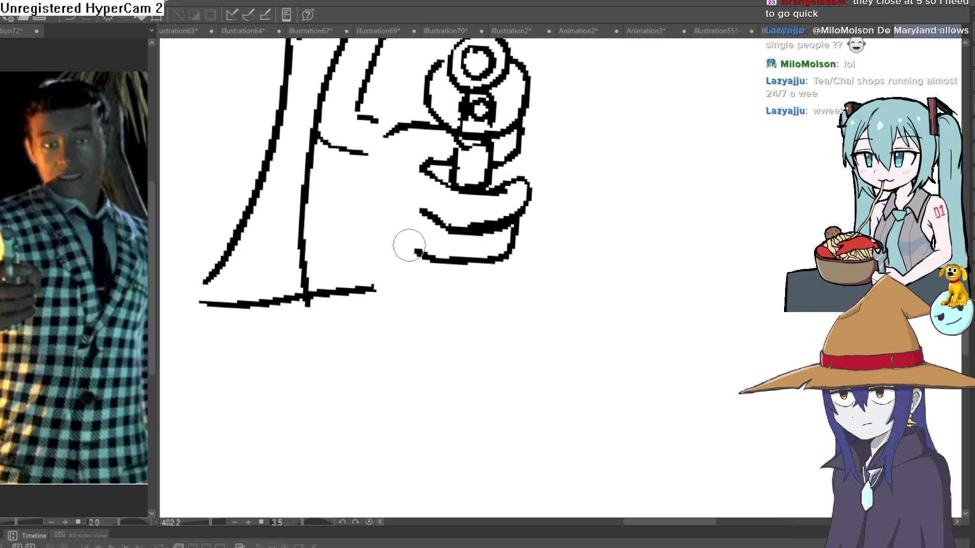
mouse_move(408, 245)
left_mouse_down()
mouse_move(393, 235)
mouse_move(407, 201)
left_mouse_up()
left_click_drag(496, 256, 475, 295)
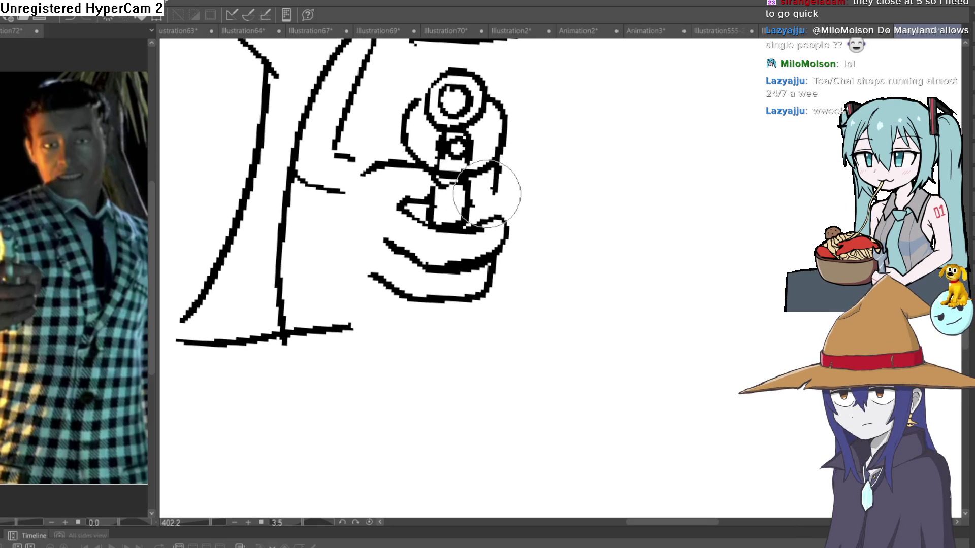
left_click_drag(486, 195, 497, 171)
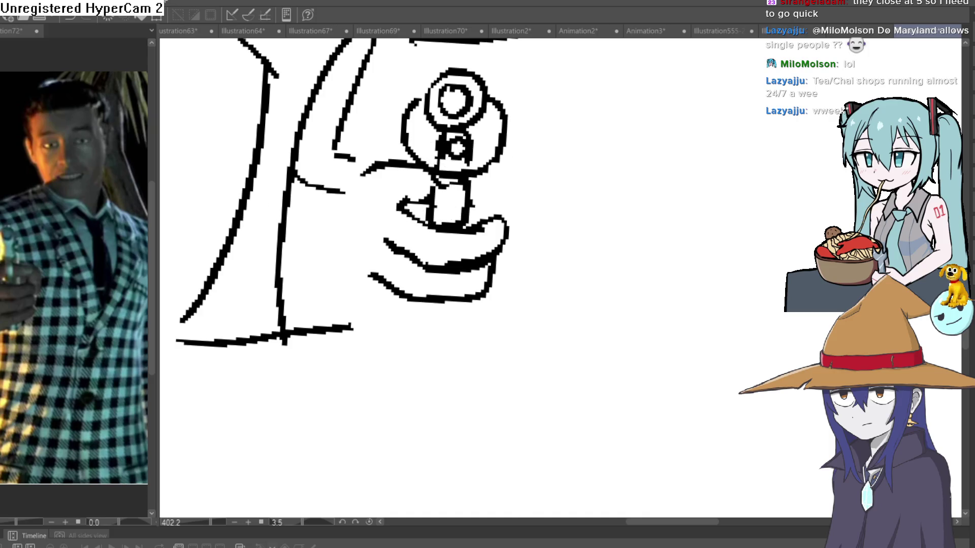
- Tilt the canvas, enlarge the brush, and redraw the thumb and lower finger lines
left_click_drag(355, 121, 493, 198)
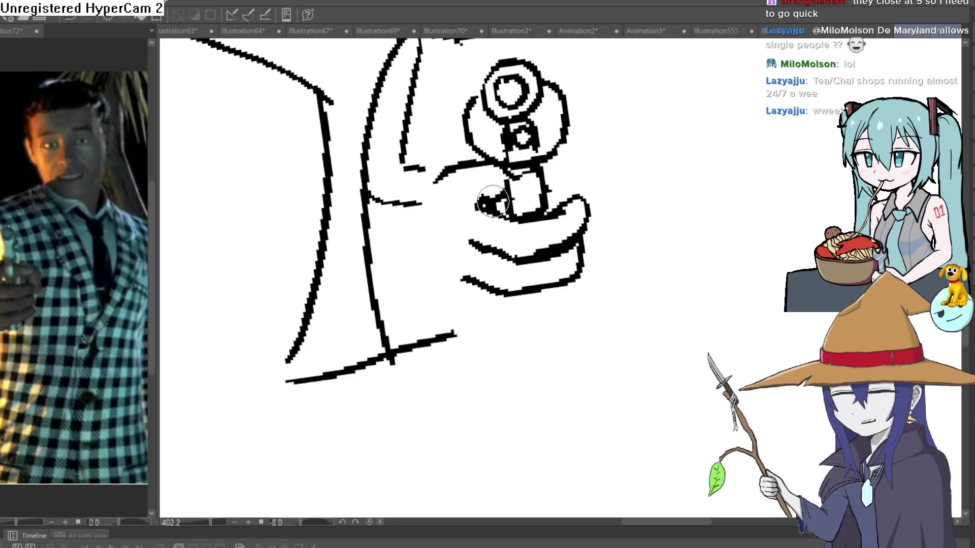
key("]")
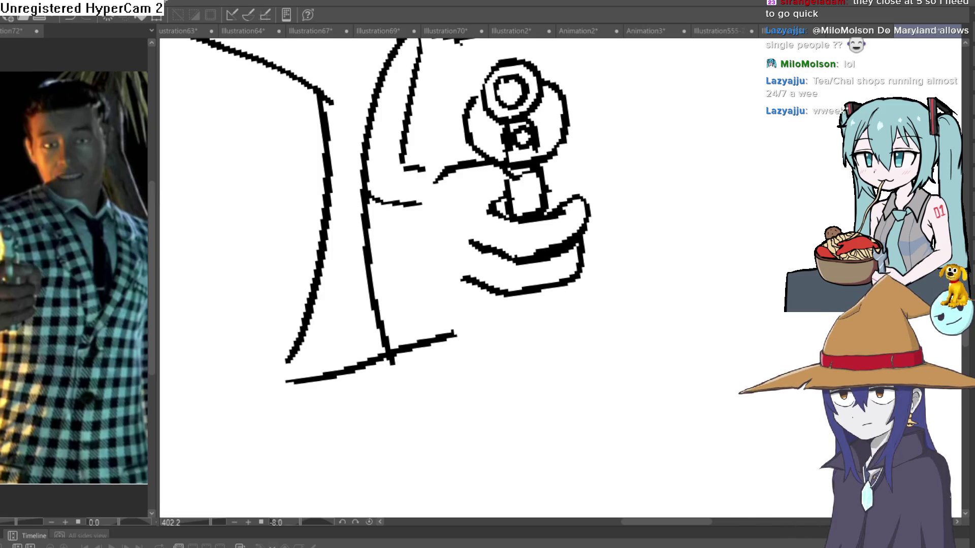
mouse_move(537, 196)
left_mouse_down()
mouse_move(443, 126)
mouse_move(498, 113)
mouse_move(480, 145)
mouse_move(466, 120)
left_mouse_up()
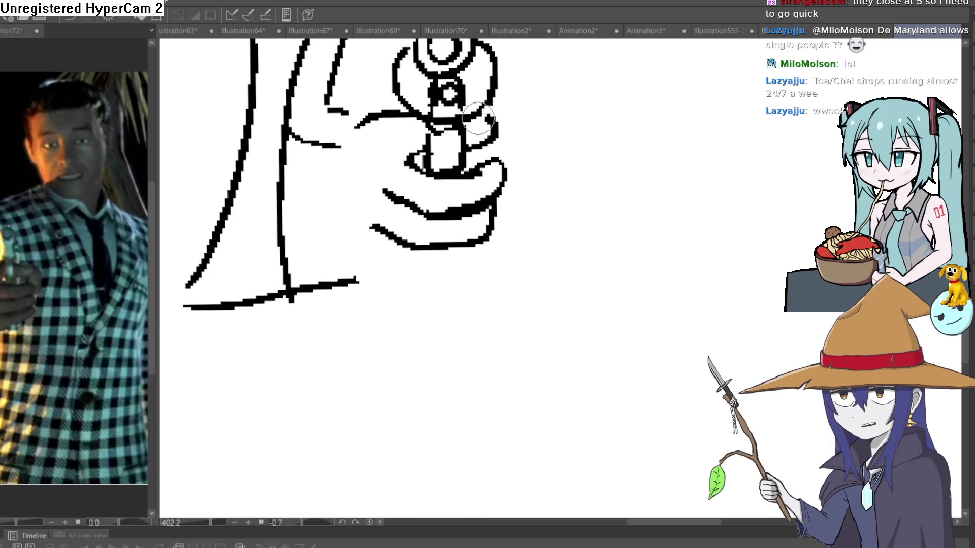
mouse_move(539, 152)
left_mouse_down()
mouse_move(518, 163)
mouse_move(488, 154)
left_mouse_up()
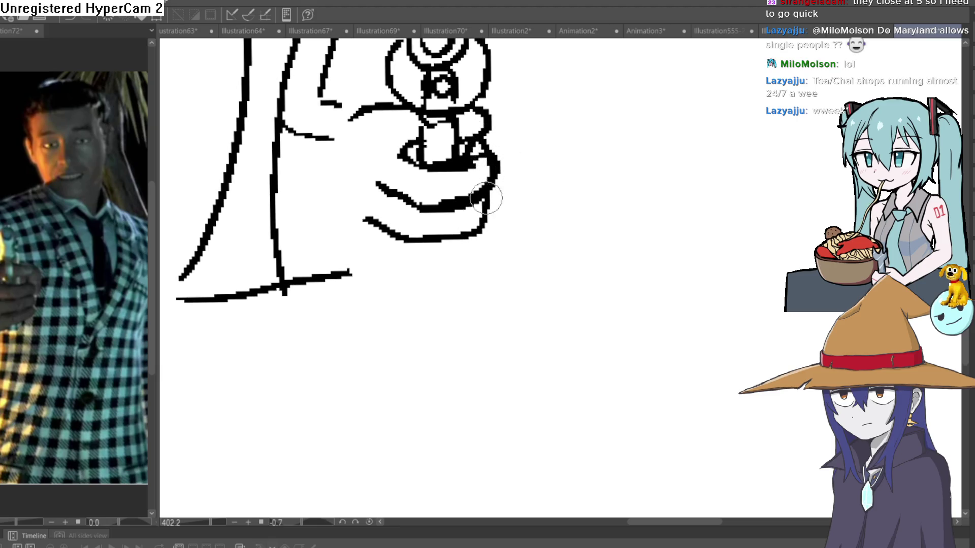
mouse_move(498, 207)
left_mouse_down()
mouse_move(474, 233)
mouse_move(474, 171)
left_mouse_up()
scroll(529, 149, "down", 6)
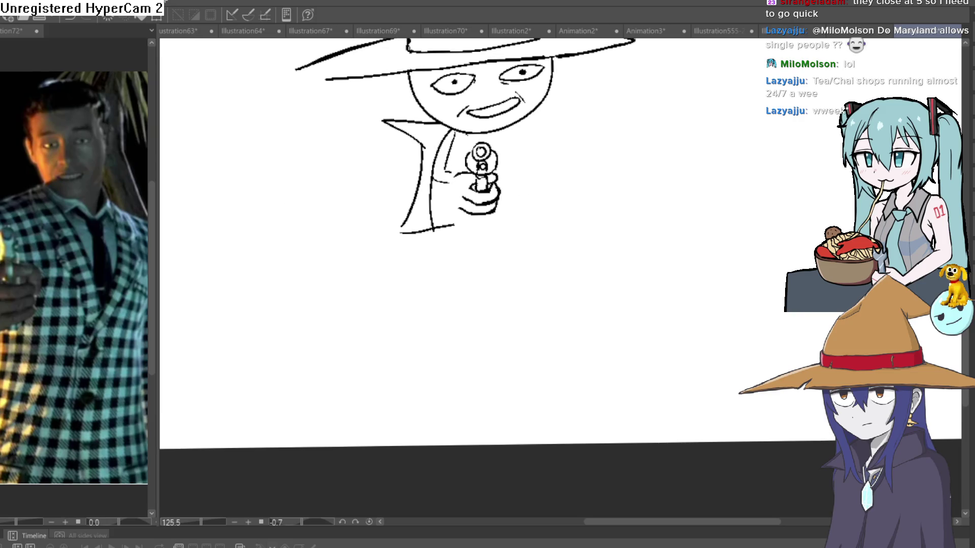
- Connect the broken dashes on top of the gun hand into a single line
scroll(508, 178, "up", 6)
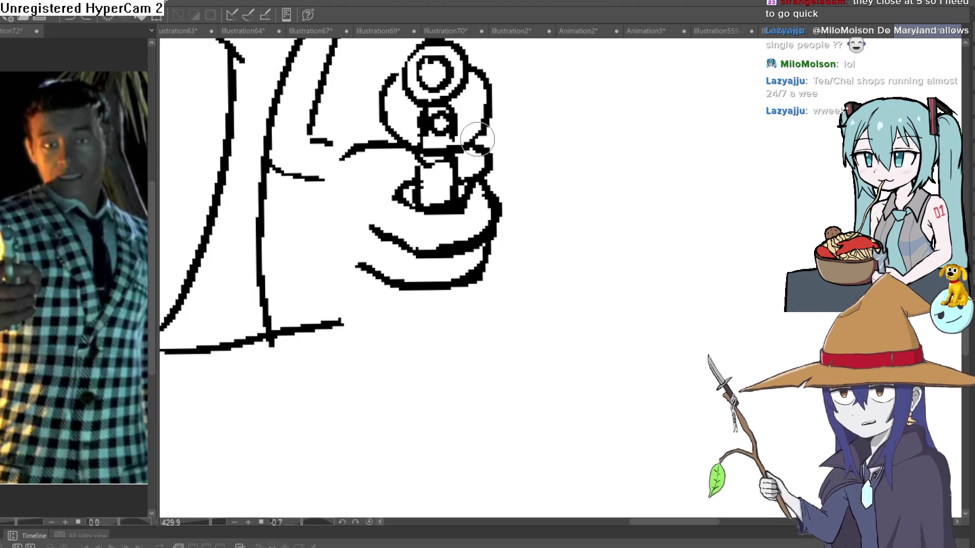
scroll(527, 216, "down", 5)
left_click_drag(527, 216, 482, 275)
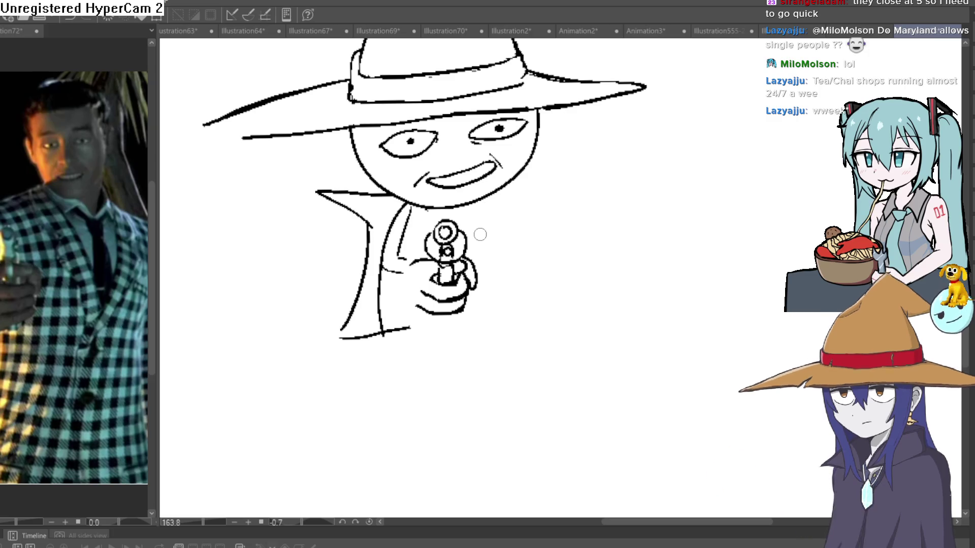
left_click_drag(441, 268, 432, 219)
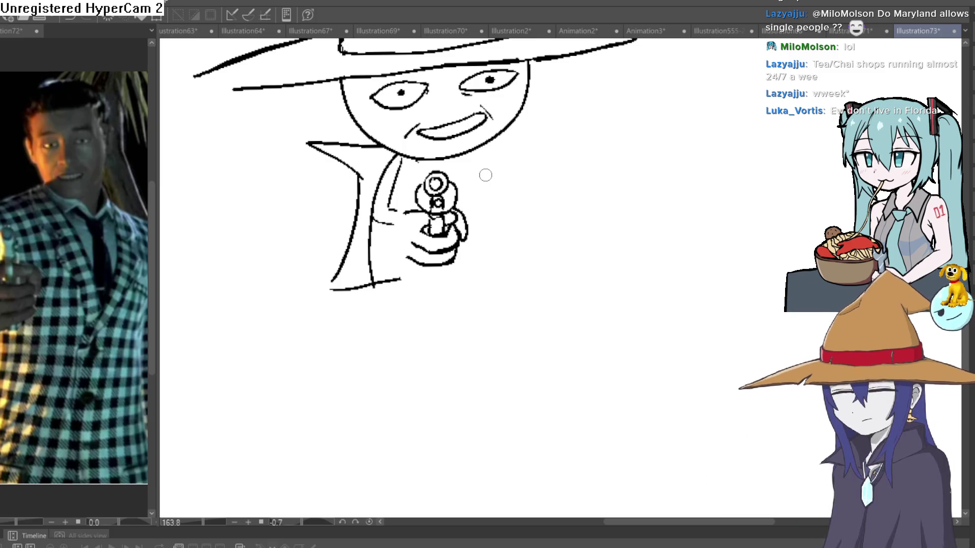
scroll(419, 214, "up", 5)
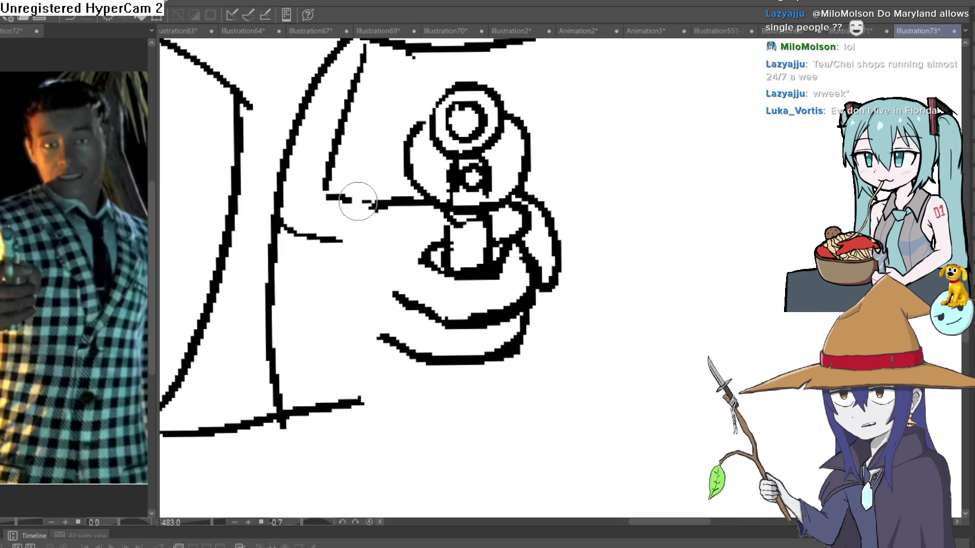
left_click_drag(358, 201, 341, 199)
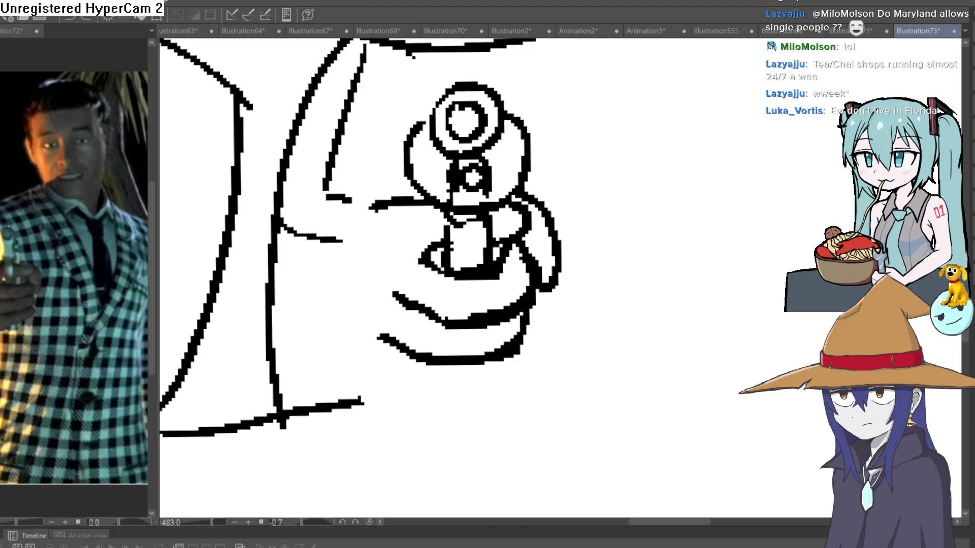
- Redraw the curved line below the gun's top on a tilted canvas, undoing stray strokes over the hand
mouse_move(430, 154)
left_mouse_down()
mouse_move(415, 248)
mouse_move(547, 207)
left_mouse_up()
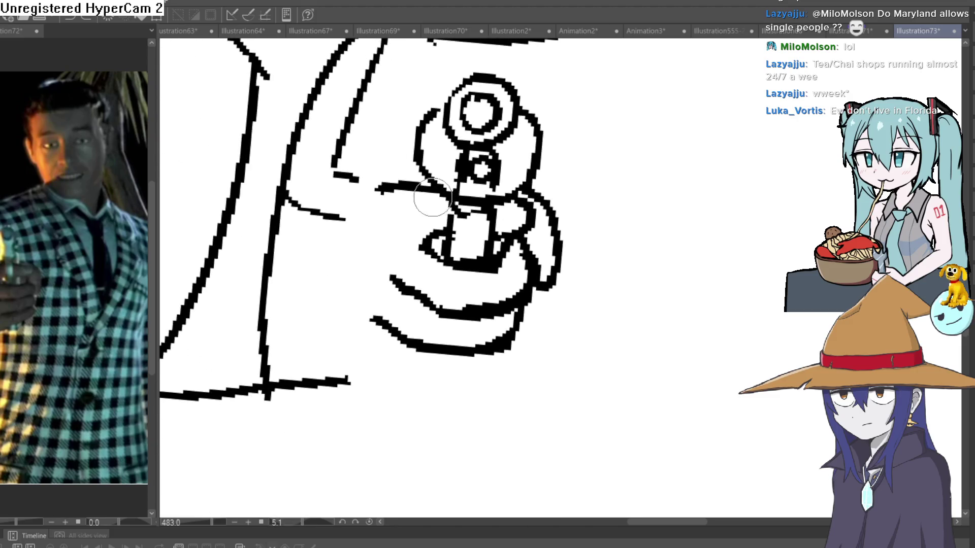
left_click_drag(433, 197, 387, 246)
key("ctrl+z")
mouse_move(379, 190)
left_mouse_down()
mouse_move(337, 289)
mouse_move(279, 257)
left_mouse_up()
left_click_drag(305, 150, 375, 178)
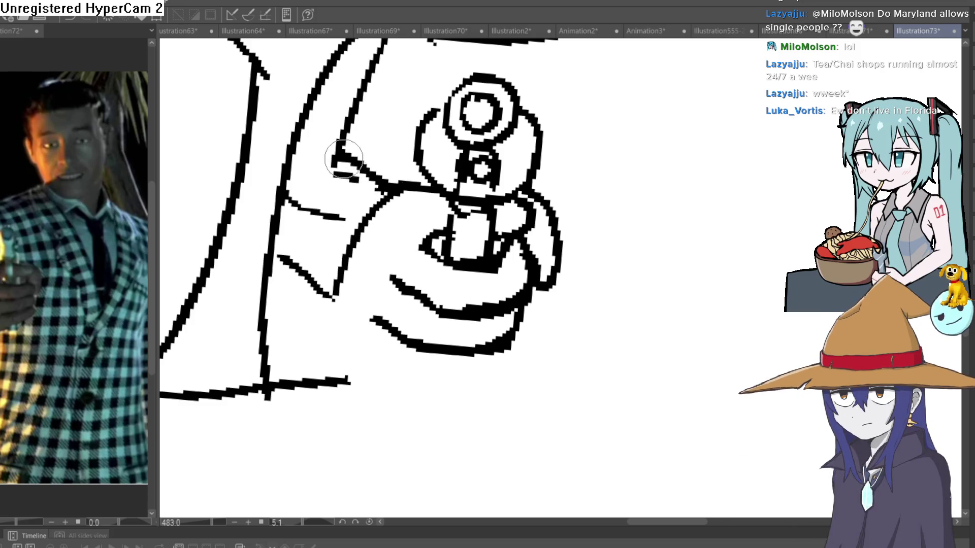
key("ctrl+z")
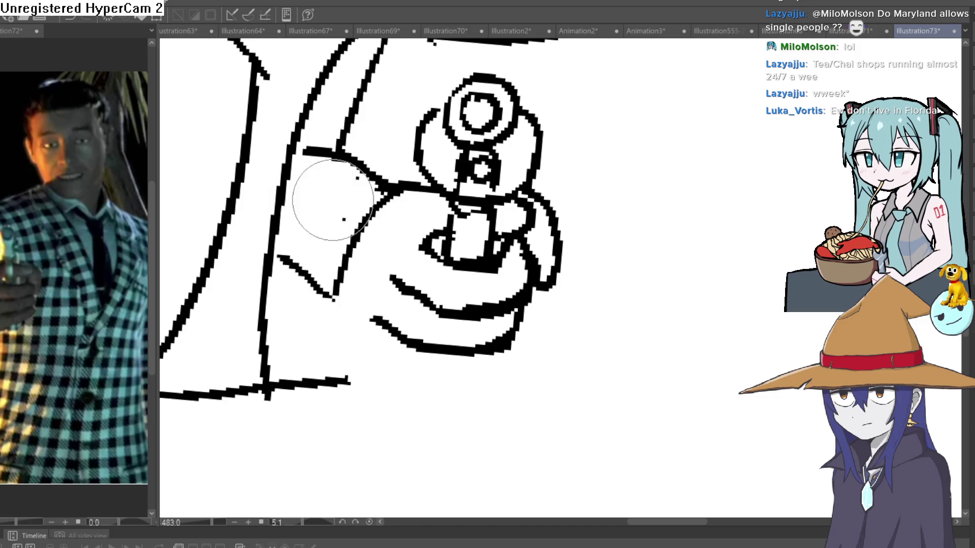
scroll(564, 155, "down", 5)
left_click_drag(563, 156, 488, 181)
- Clear stray strokes and an unwanted retraced lower hand line around the gun hand
key("ctrl+z")
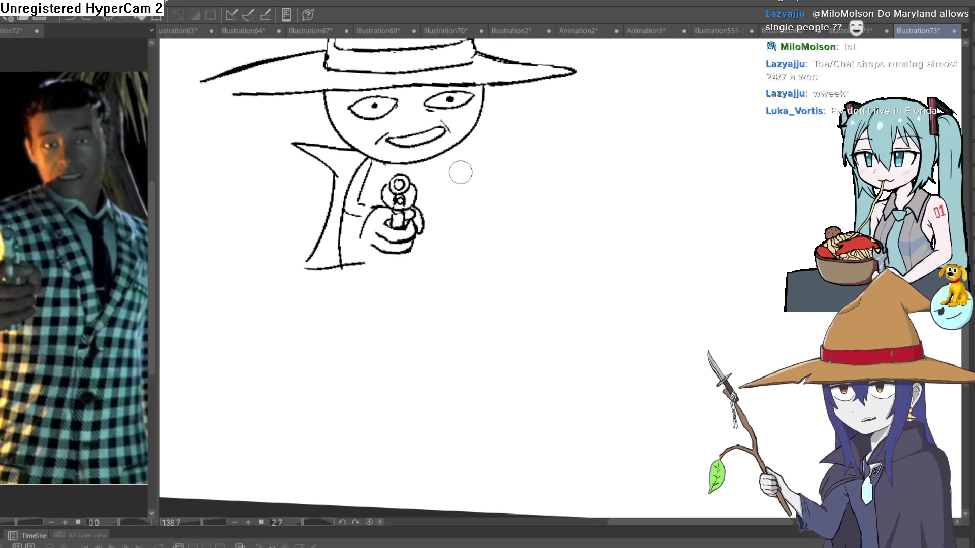
scroll(414, 224, "up", 3)
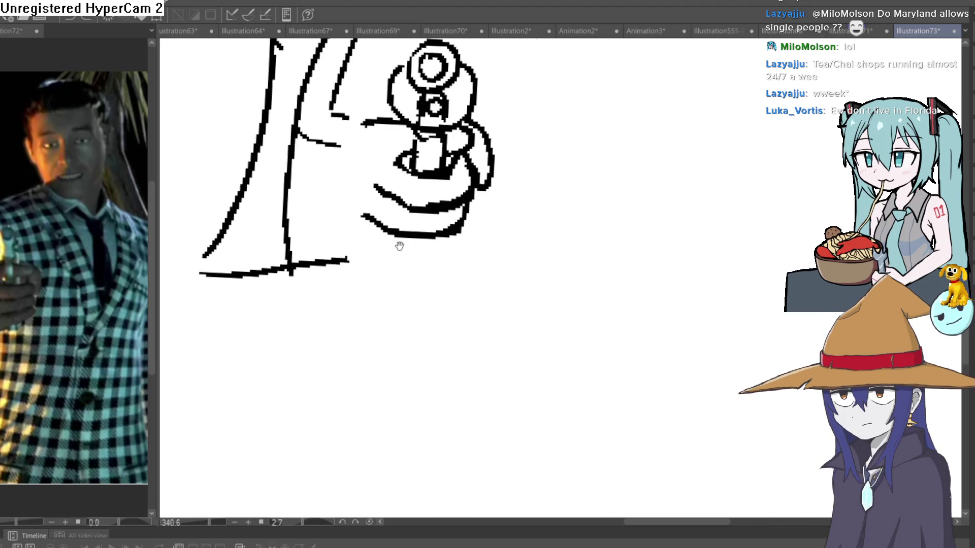
mouse_move(447, 236)
left_mouse_down()
mouse_move(427, 250)
mouse_move(433, 234)
left_mouse_up()
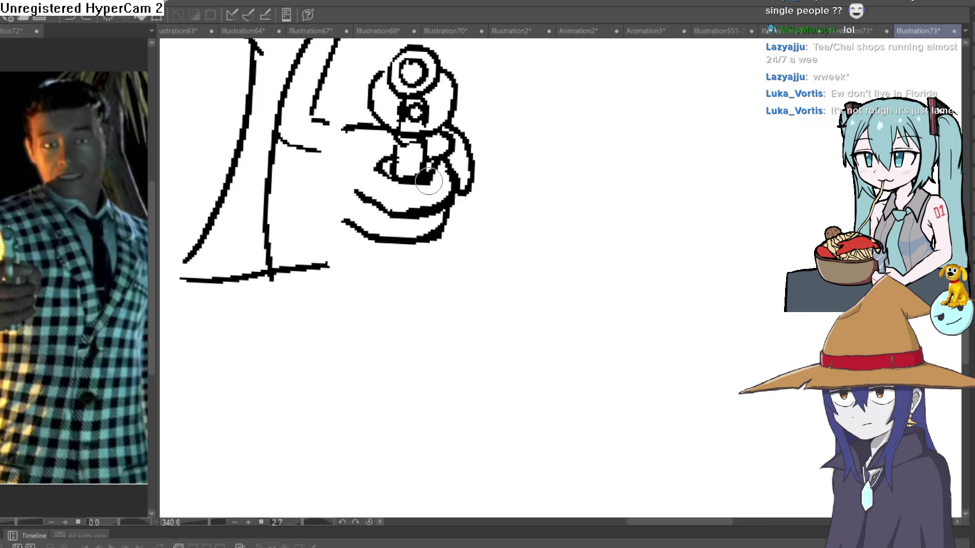
left_click_drag(409, 214, 456, 185)
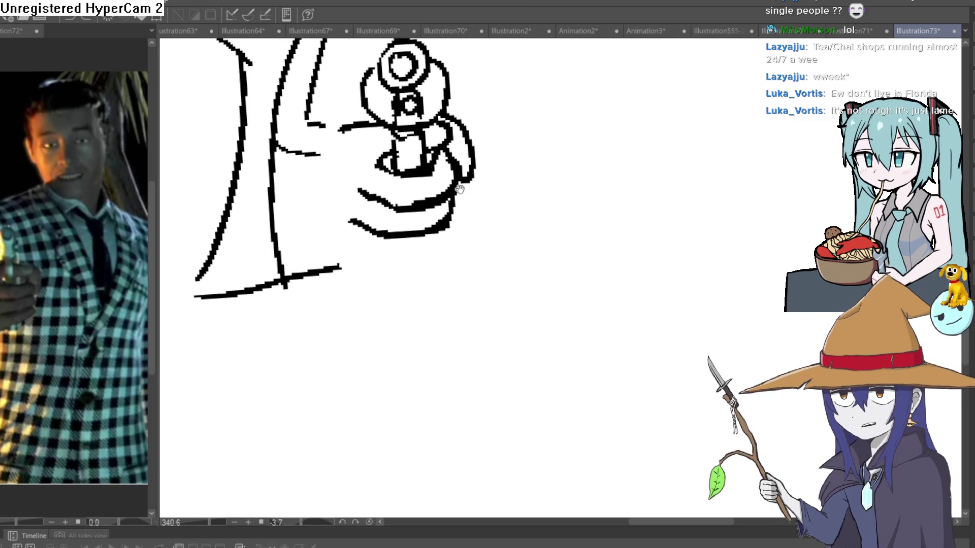
scroll(403, 254, "up", 3)
mouse_move(460, 222)
left_mouse_down()
mouse_move(455, 235)
mouse_move(354, 256)
mouse_move(305, 211)
left_mouse_up()
key("ctrl+z")
scroll(395, 254, "down", 3)
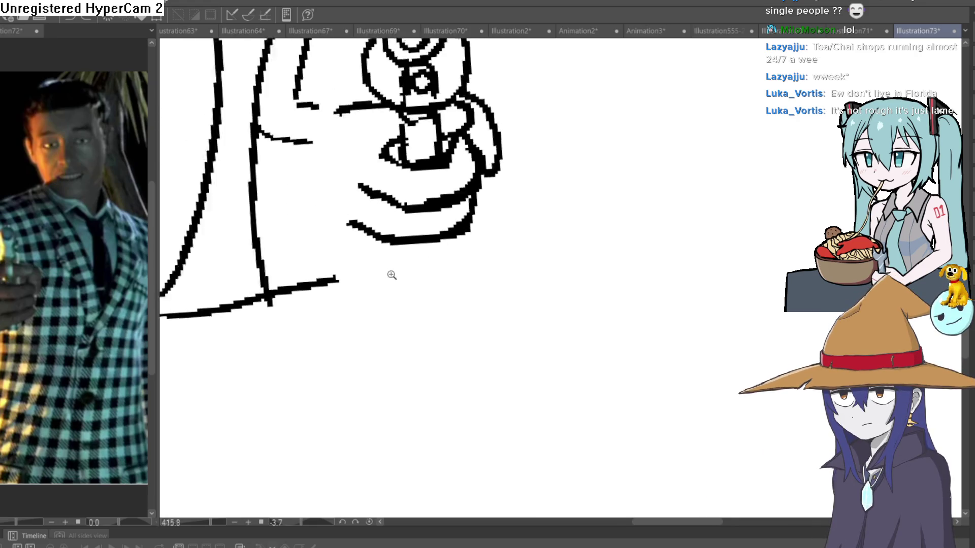
left_click_drag(360, 230, 378, 236)
key("ctrl+z")
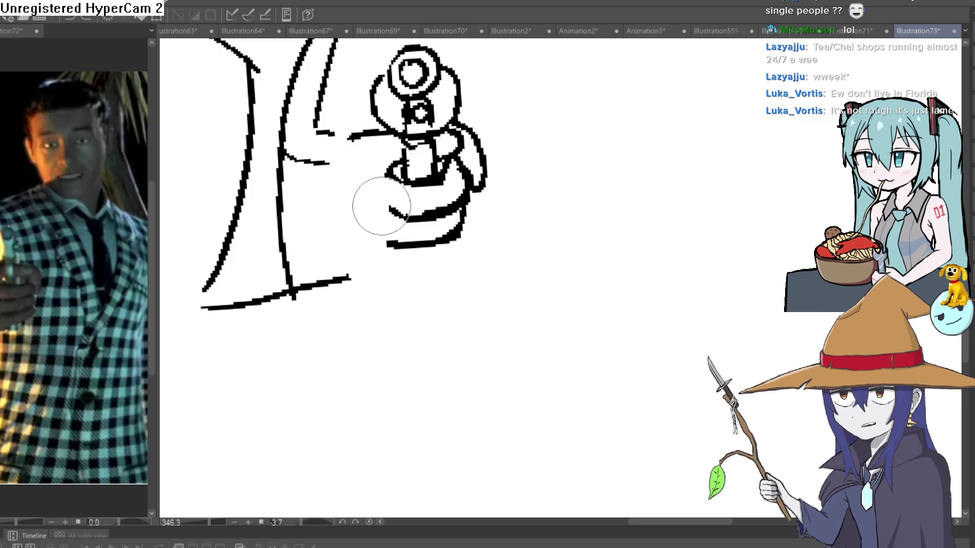
- Erase the coat's bottom line and part of the line left of the gun
mouse_move(348, 279)
left_mouse_down()
mouse_move(236, 303)
mouse_move(220, 287)
mouse_move(224, 257)
left_mouse_up()
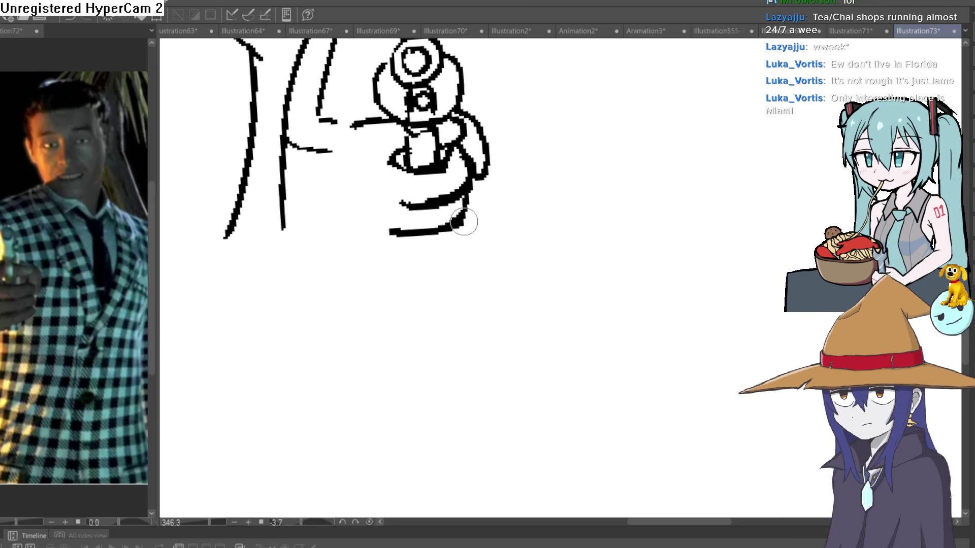
mouse_move(460, 239)
left_mouse_down()
mouse_move(459, 295)
mouse_move(454, 260)
left_mouse_up()
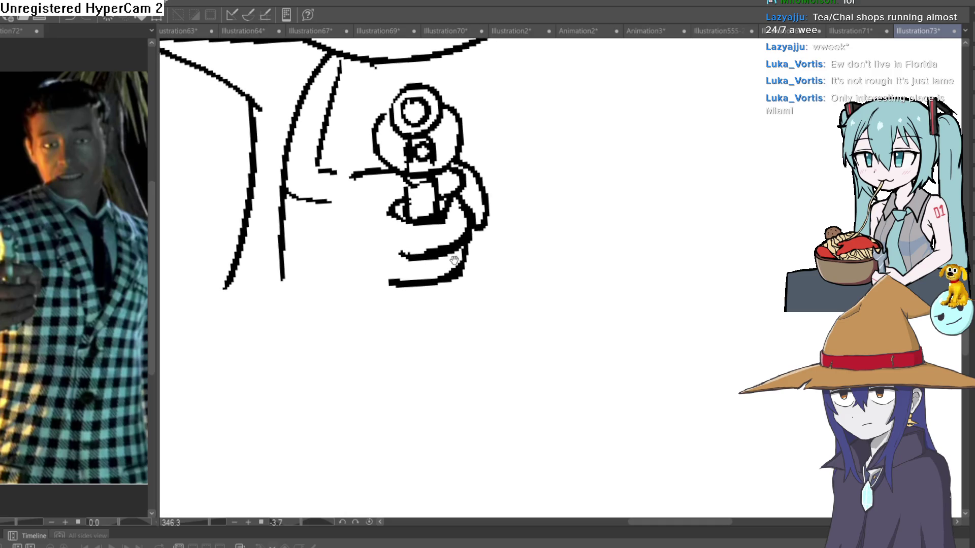
mouse_move(394, 204)
left_mouse_down()
mouse_move(359, 141)
mouse_move(353, 200)
mouse_move(378, 199)
left_mouse_up()
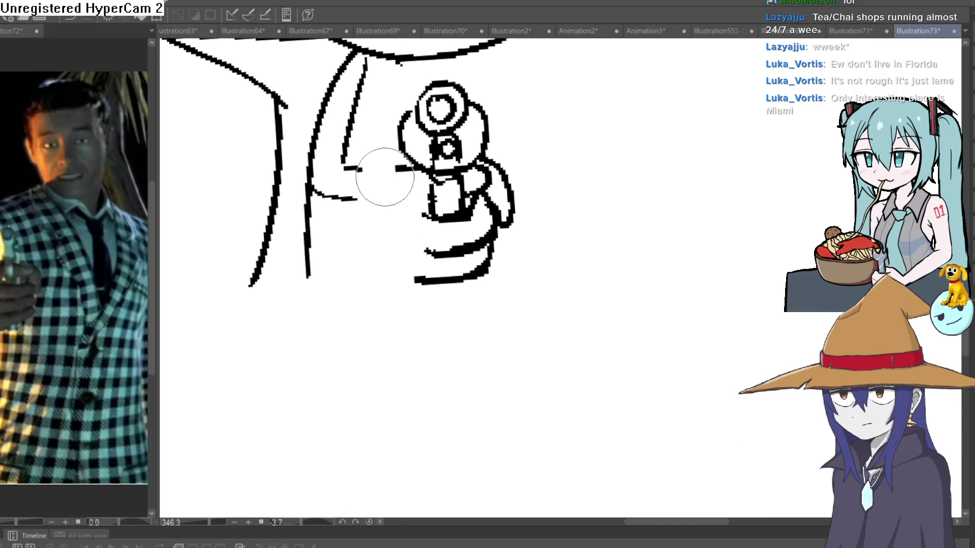
- Draw a horizontal line, a curve above the grip, and joining thick strokes left of the gun
left_click(421, 168)
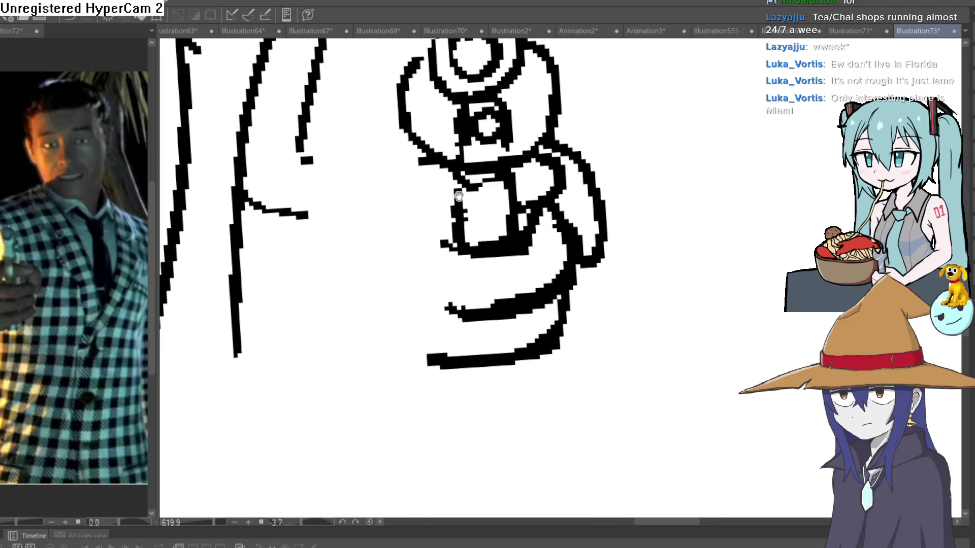
left_click_drag(447, 220, 393, 217)
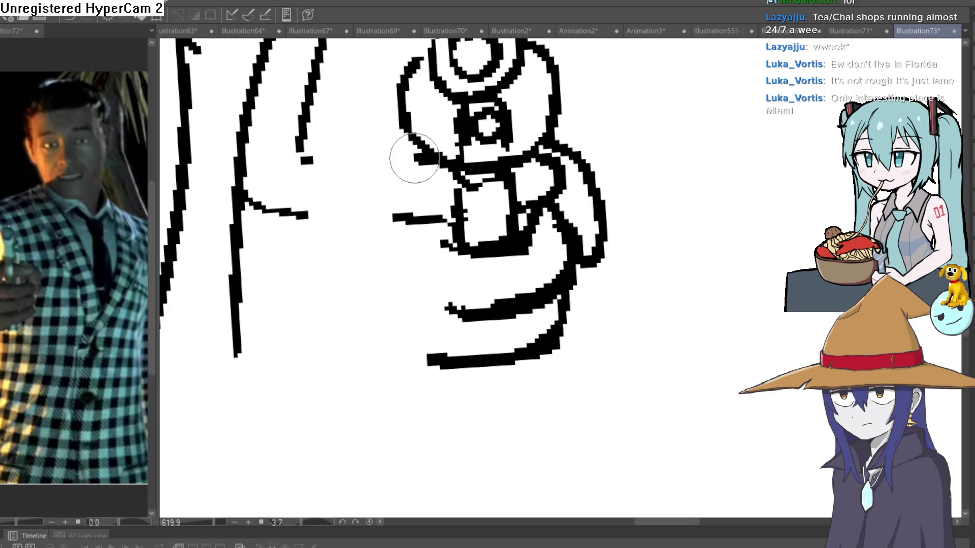
left_click_drag(429, 155, 345, 177)
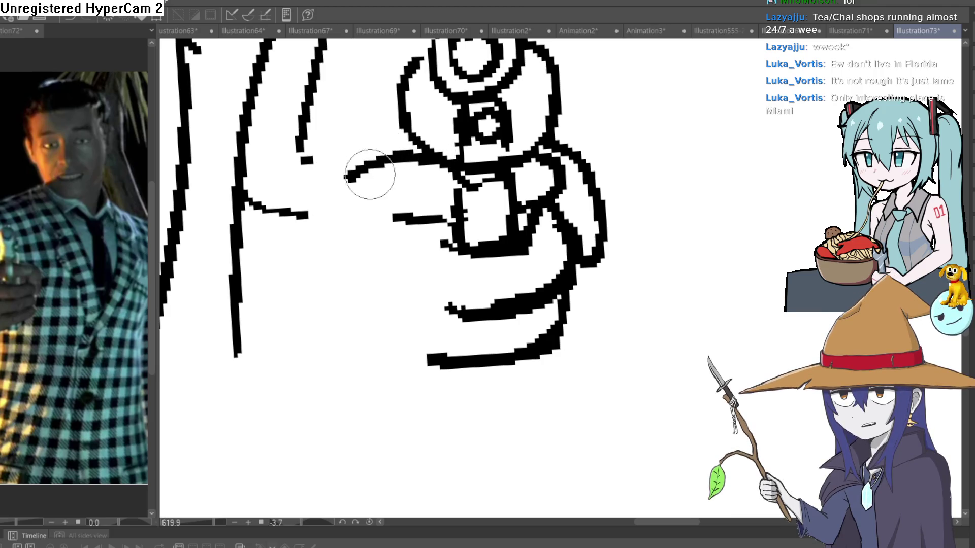
left_click_drag(412, 219, 392, 232)
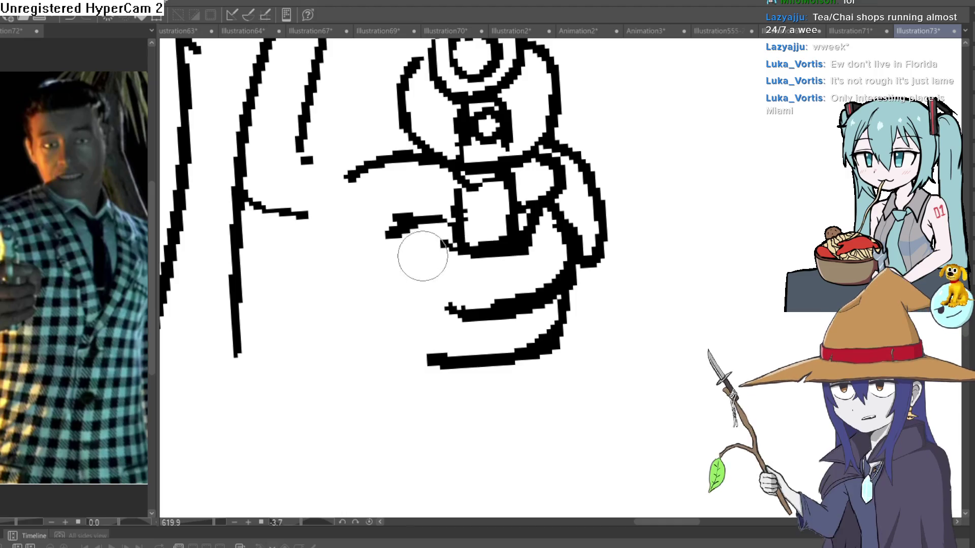
left_click_drag(443, 249, 408, 225)
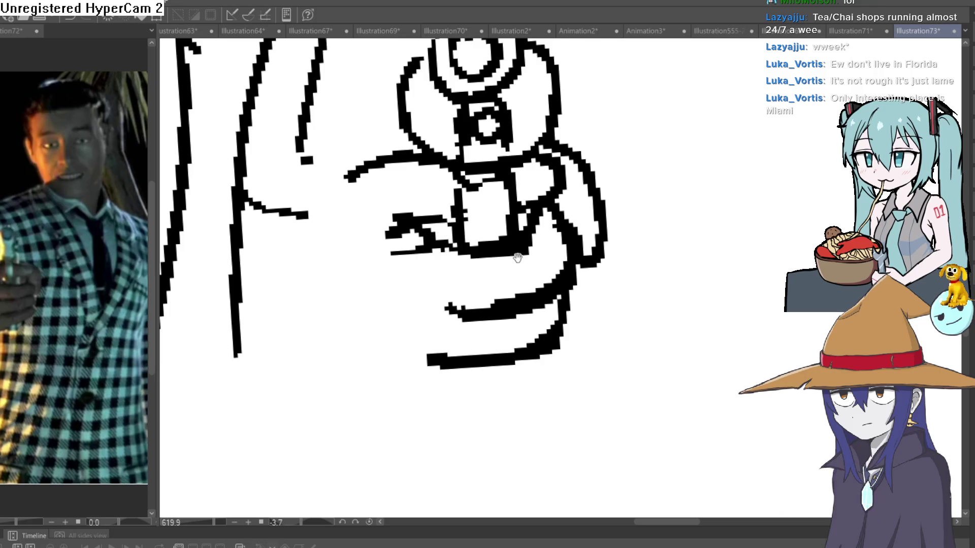
scroll(490, 244, "down", 5)
scroll(517, 244, "up", 5)
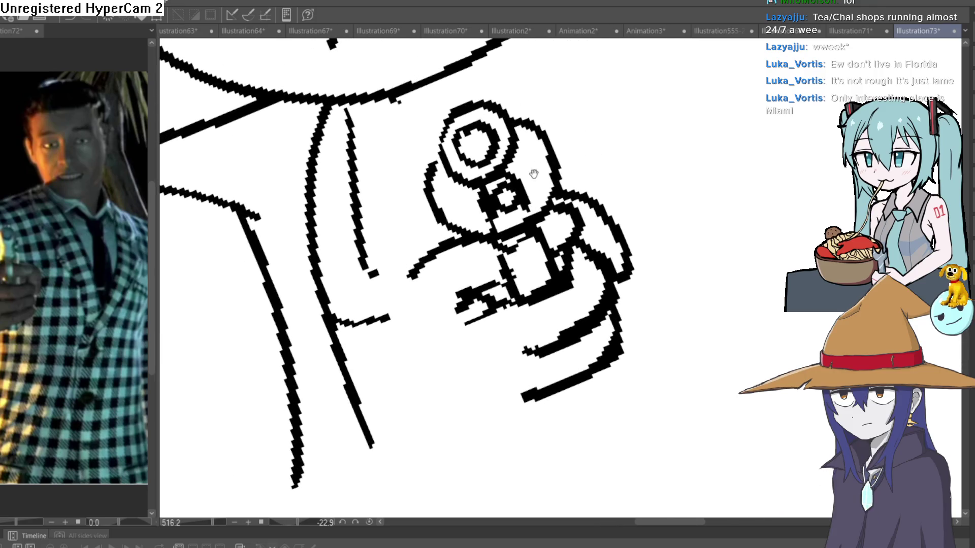
- Refine the gripping hand's finger strokes on a rotated canvas, then restore an upright, zoomed-out view
mouse_move(597, 176)
left_mouse_down()
mouse_move(609, 167)
mouse_move(500, 275)
left_mouse_up()
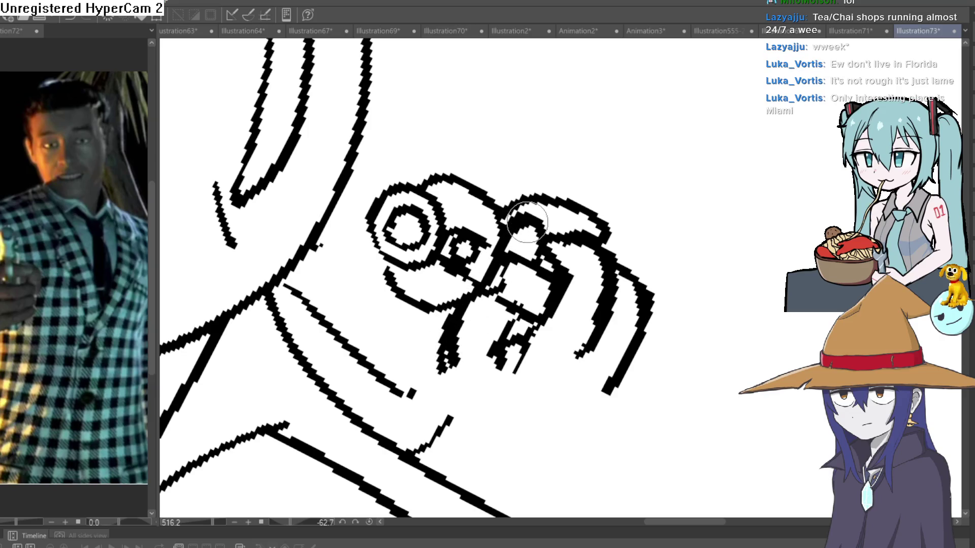
mouse_move(506, 237)
left_mouse_down()
mouse_move(558, 218)
mouse_move(539, 264)
mouse_move(508, 229)
mouse_move(528, 237)
mouse_move(518, 275)
mouse_move(490, 282)
mouse_move(523, 262)
mouse_move(470, 323)
mouse_move(464, 311)
mouse_move(475, 327)
mouse_move(496, 327)
left_mouse_up()
key("ctrl+minus")
key("ctrl+minus")
key("ctrl+minus")
mouse_move(651, 246)
left_mouse_down()
mouse_move(620, 316)
mouse_move(640, 274)
mouse_move(590, 264)
left_mouse_up()
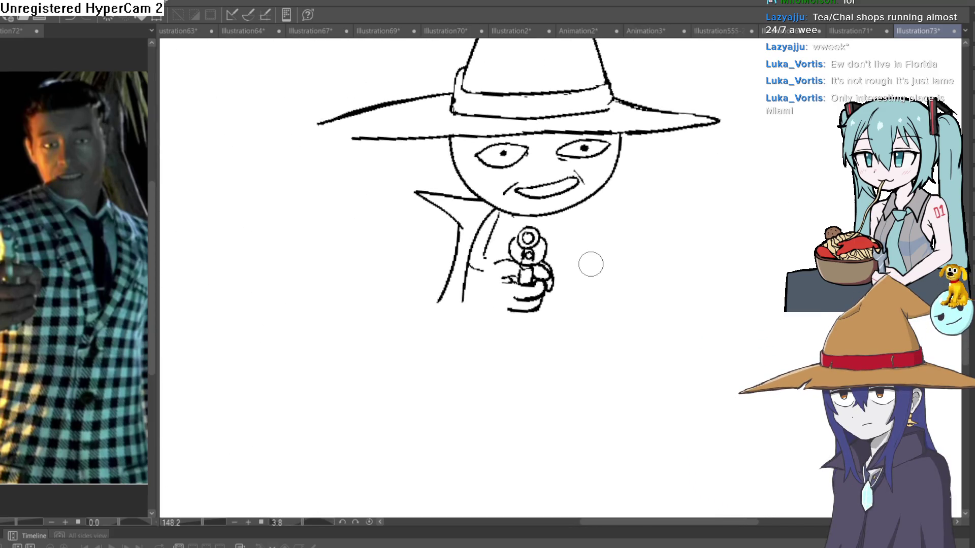
mouse_move(600, 223)
left_mouse_down()
mouse_move(600, 282)
mouse_move(570, 281)
mouse_move(563, 242)
left_mouse_up()
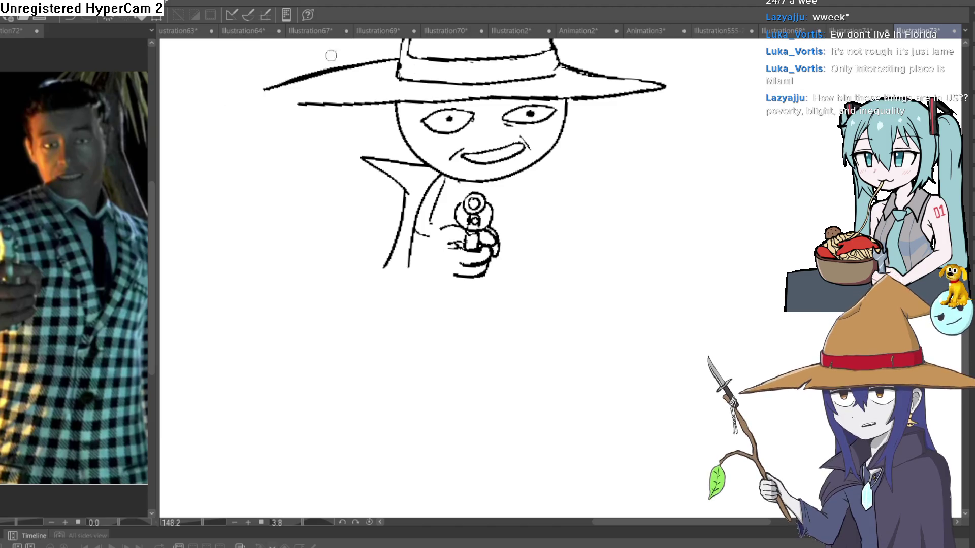
- Draw vertical tooth dividers across the wide grin to form a row of teeth
scroll(518, 105, "up", 5)
left_click_drag(569, 149, 558, 178)
scroll(558, 178, "up", 3)
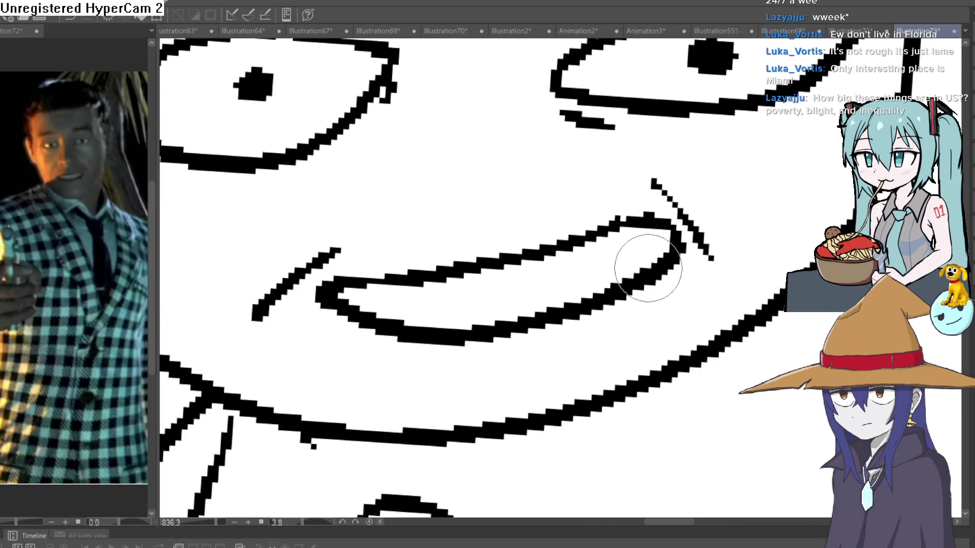
mouse_move(650, 264)
left_mouse_down()
mouse_move(620, 229)
mouse_move(579, 298)
left_mouse_up()
left_click_drag(525, 256, 516, 318)
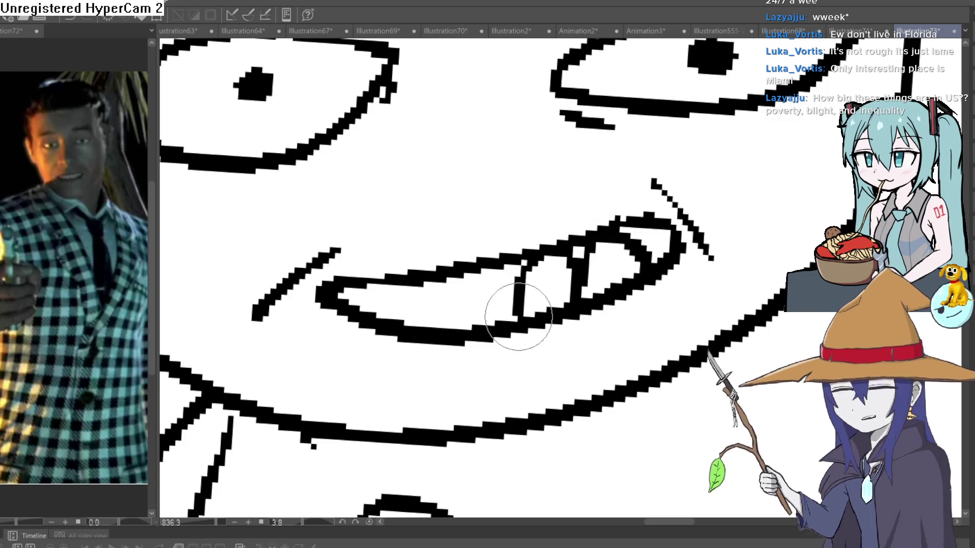
left_click_drag(457, 272, 445, 328)
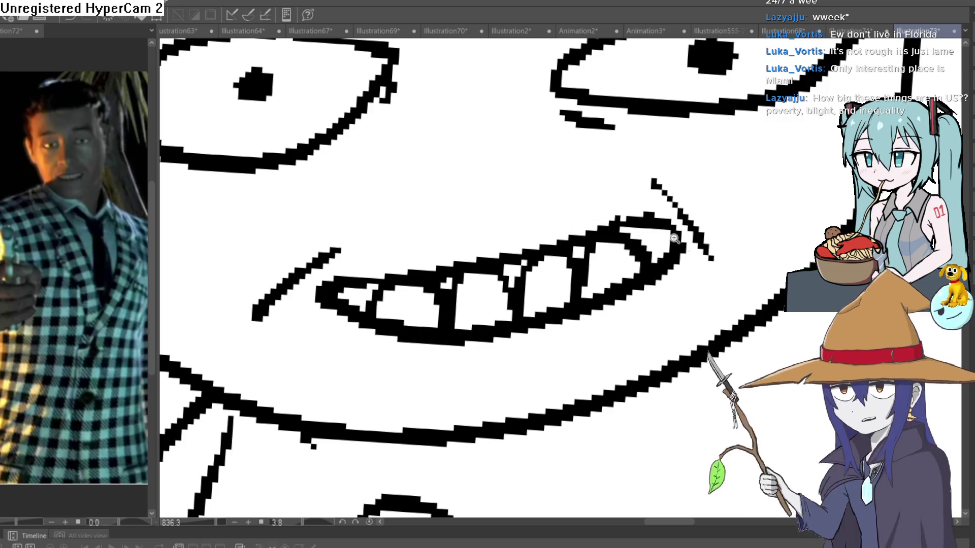
- Zoom in and out to check the toothy grin, then recentre the whole figure
scroll(465, 234, "down", 5)
scroll(650, 252, "up", 3)
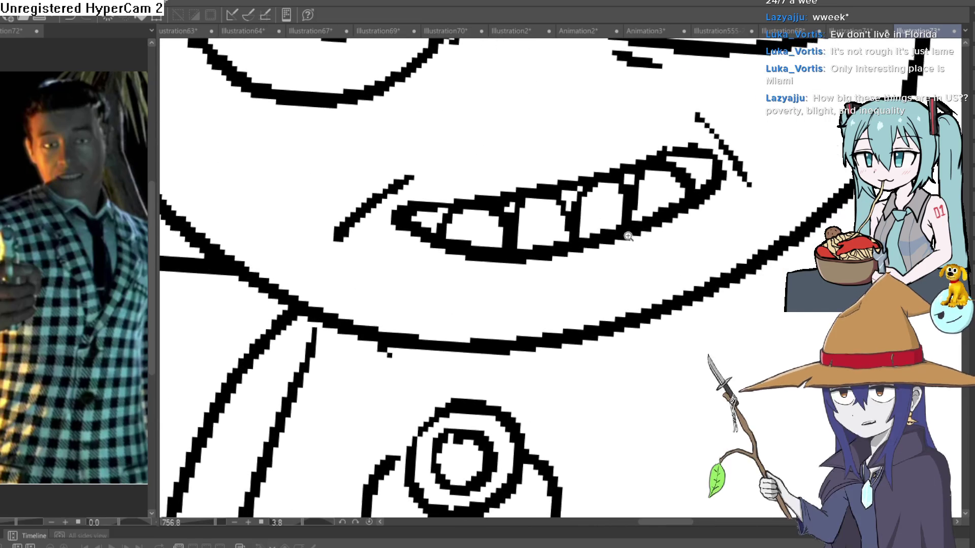
scroll(696, 218, "up", 2)
scroll(697, 245, "down", 3)
scroll(697, 246, "down", 3)
scroll(673, 243, "up", 3)
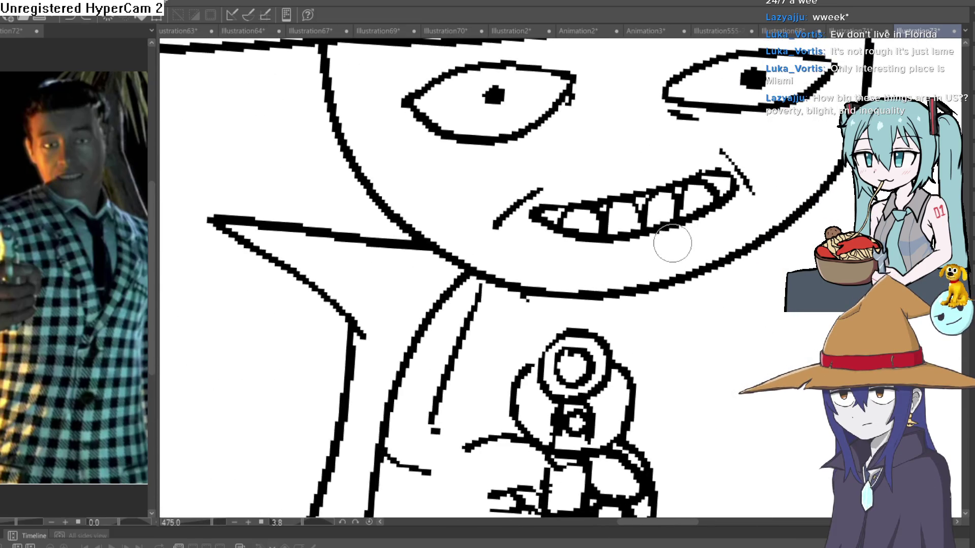
scroll(670, 249, "down", 3)
mouse_move(670, 249)
left_mouse_down()
mouse_move(584, 279)
mouse_move(598, 244)
left_mouse_up()
scroll(594, 254, "down", 4)
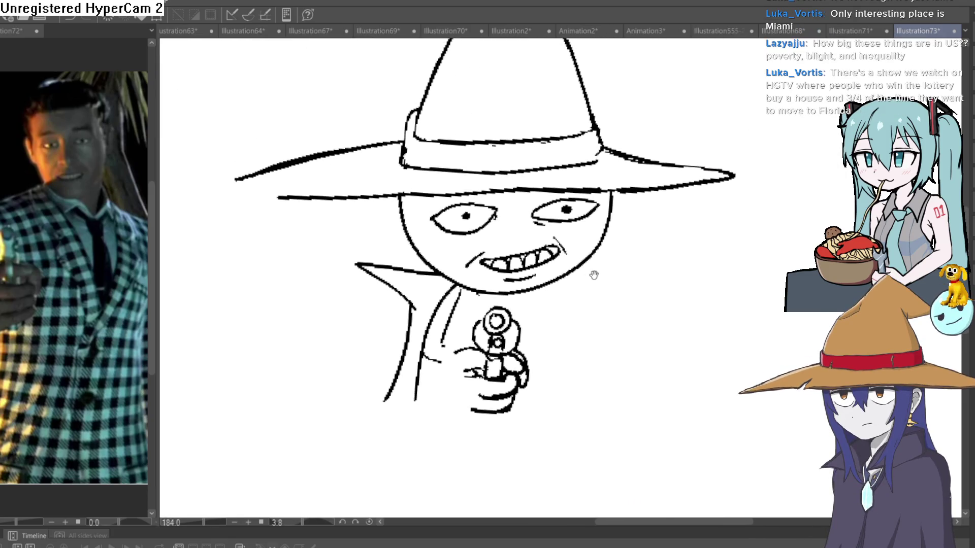
scroll(599, 158, "up", 3)
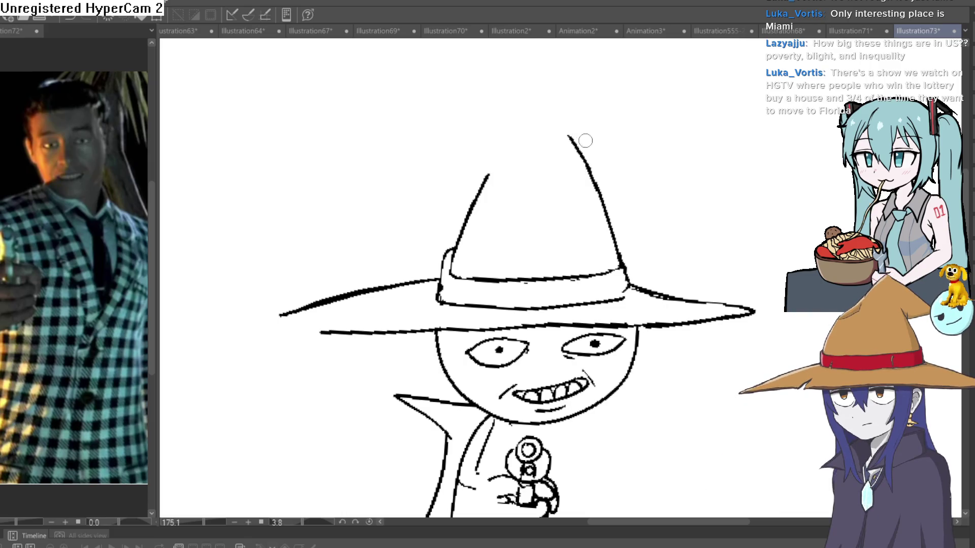
- Redraw the hat tip as a bent, drooping point with a round pompom at its end
left_click_drag(578, 156, 540, 110)
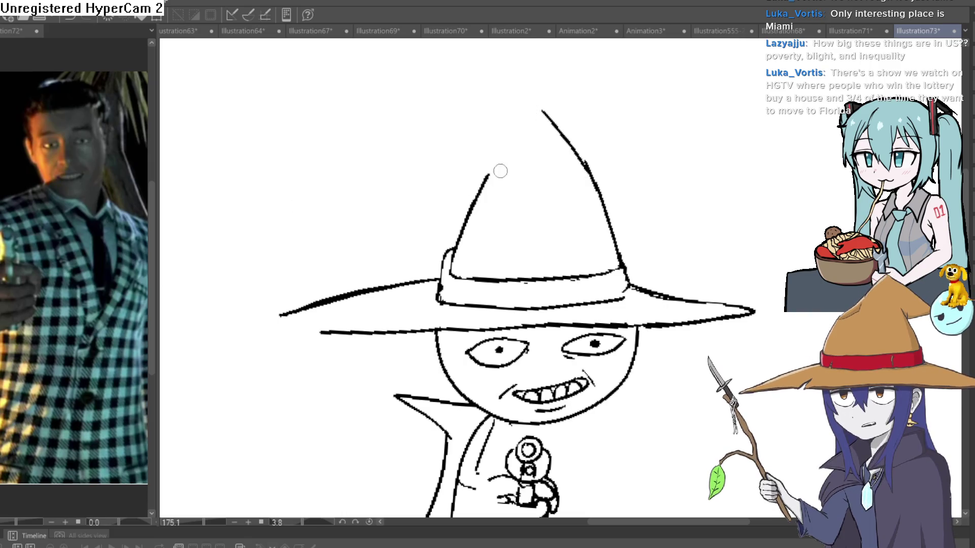
left_click_drag(489, 175, 499, 157)
left_click_drag(539, 111, 416, 175)
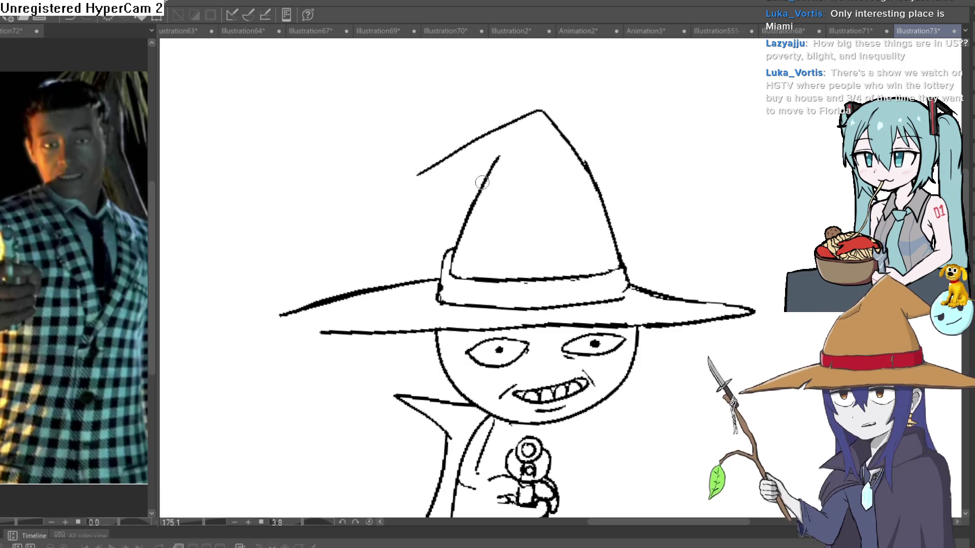
mouse_move(485, 181)
left_mouse_down()
mouse_move(422, 194)
mouse_move(387, 152)
mouse_move(412, 213)
left_mouse_up()
key("ctrl+z")
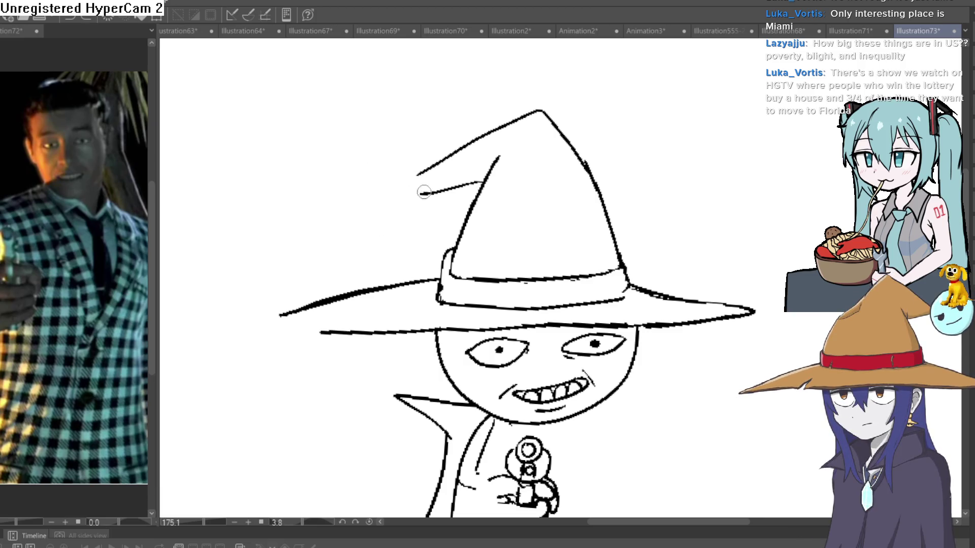
mouse_move(414, 162)
left_mouse_down()
mouse_move(365, 233)
mouse_move(421, 202)
left_mouse_up()
- Strengthen the brim's upper edge and extend it toward a longer, sharper tip
scroll(653, 202, "down", 4)
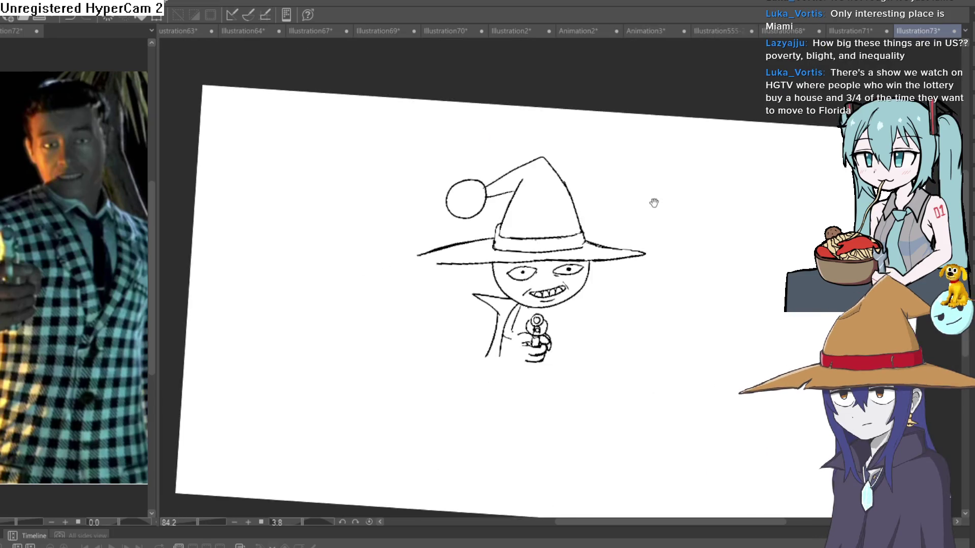
left_click_drag(653, 203, 548, 155)
scroll(548, 155, "up", 5)
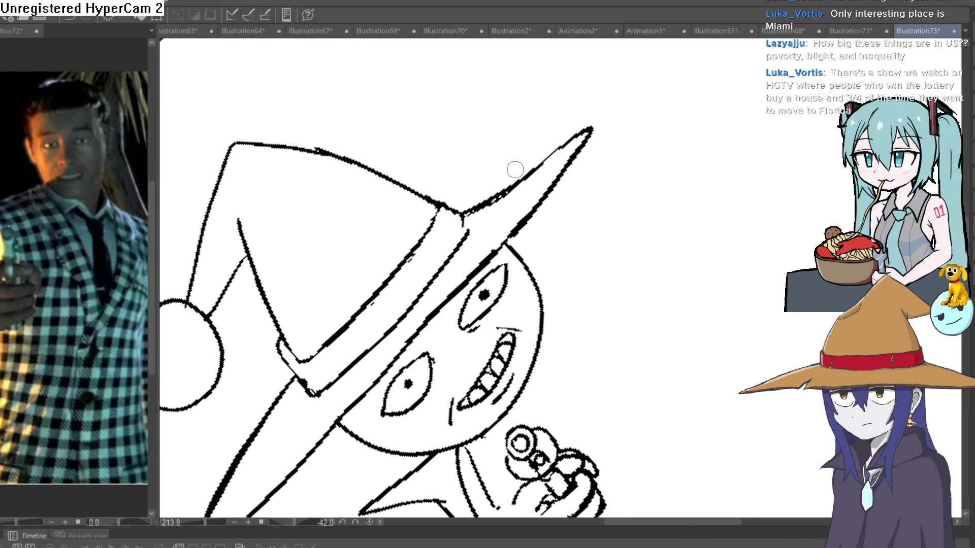
left_click_drag(457, 216, 526, 155)
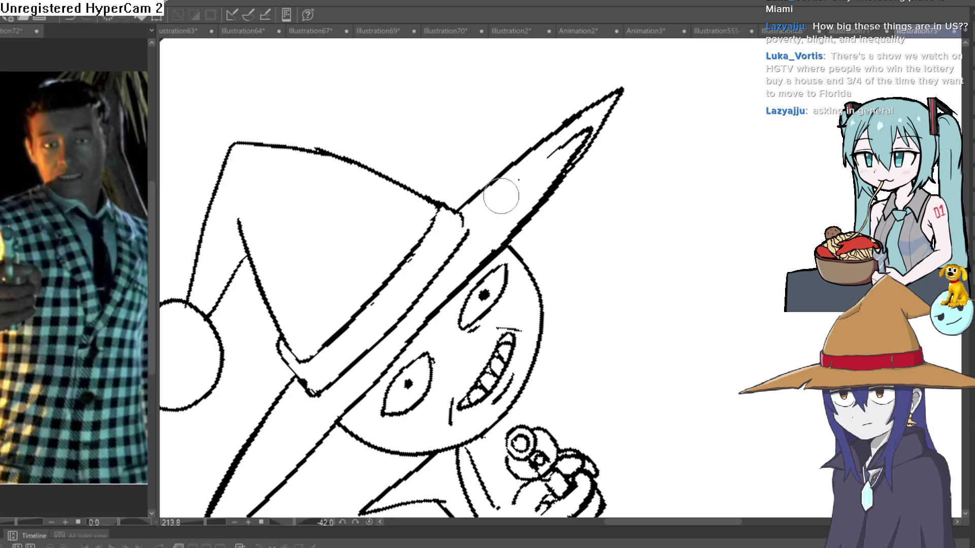
left_click_drag(520, 168, 580, 129)
scroll(586, 165, "down", 6)
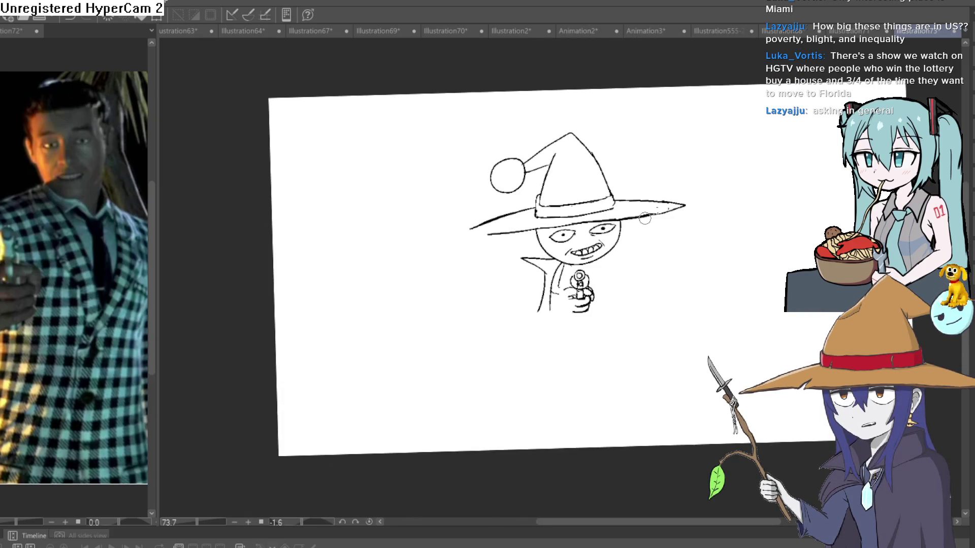
scroll(632, 251, "up", 8)
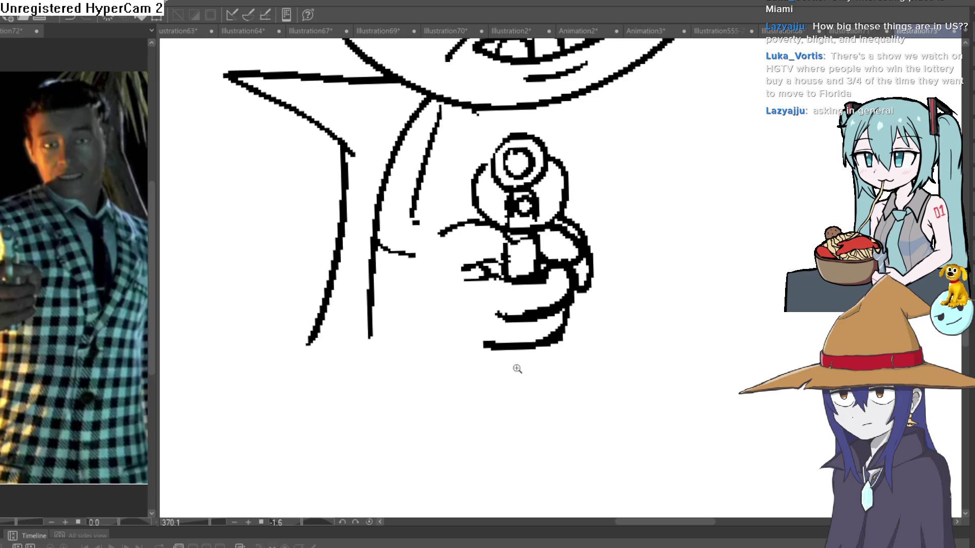
- Draw stacked curled finger lines beneath the pistol grip, redrawing one misplaced stroke
left_click(532, 367)
left_click_drag(656, 242, 616, 252)
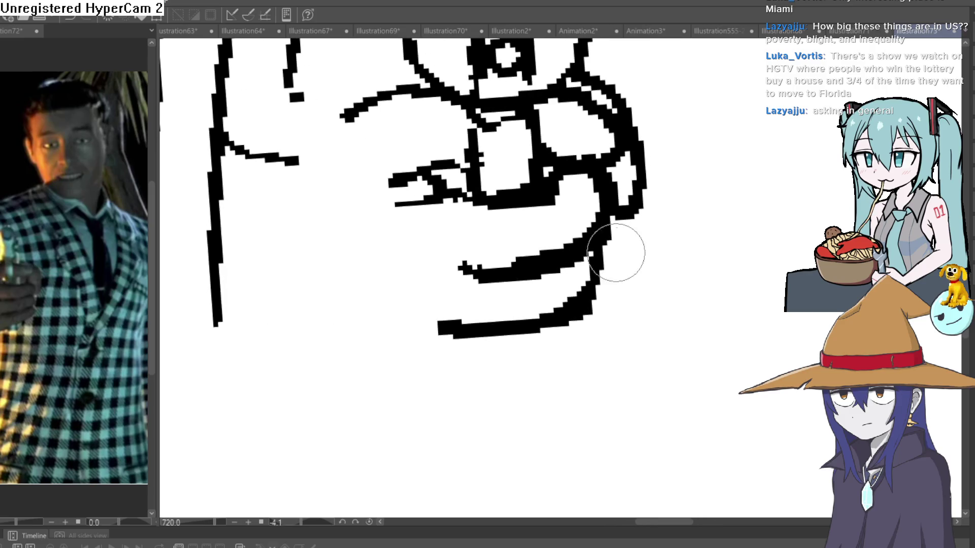
mouse_move(581, 319)
left_mouse_down()
mouse_move(538, 355)
mouse_move(448, 383)
left_mouse_up()
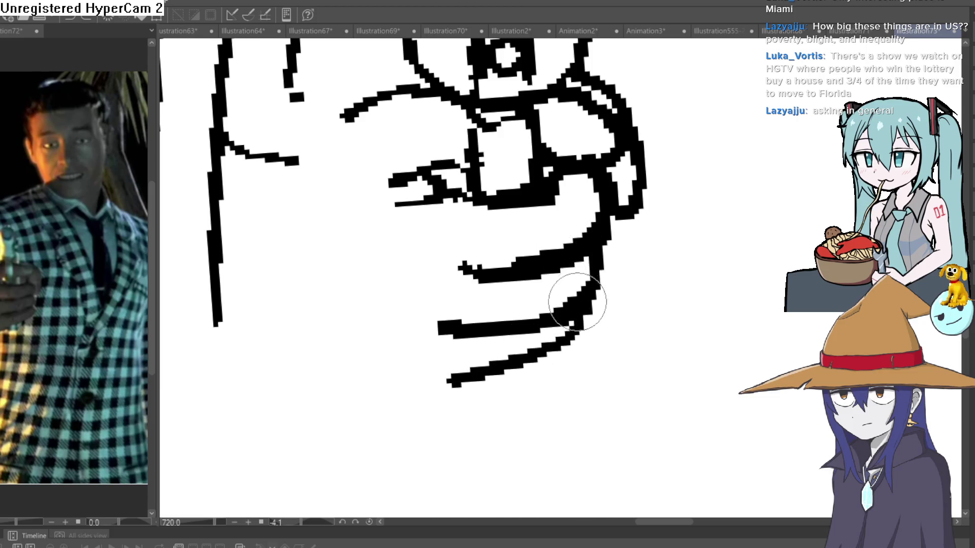
key("ctrl+z")
mouse_move(576, 327)
left_mouse_down()
mouse_move(520, 391)
mouse_move(429, 383)
left_mouse_up()
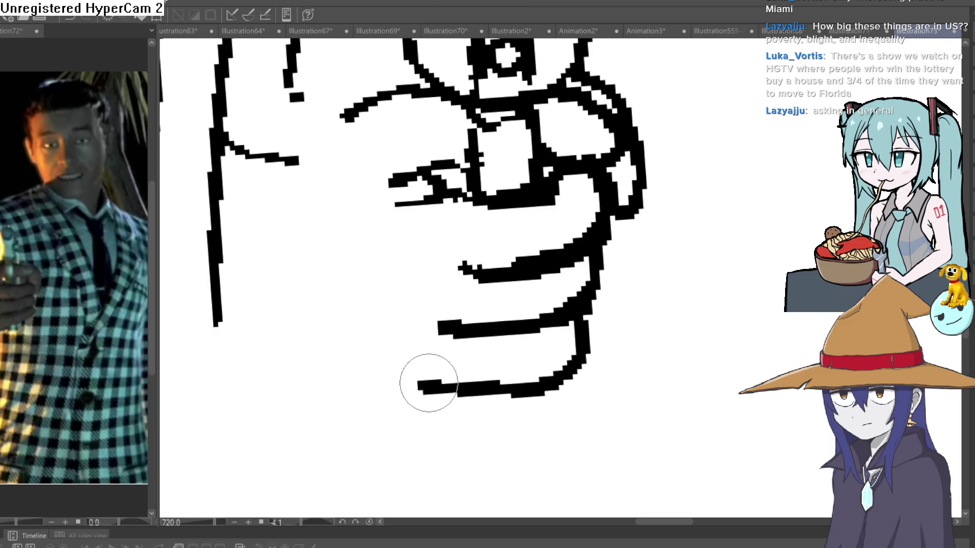
left_click_drag(439, 322, 394, 322)
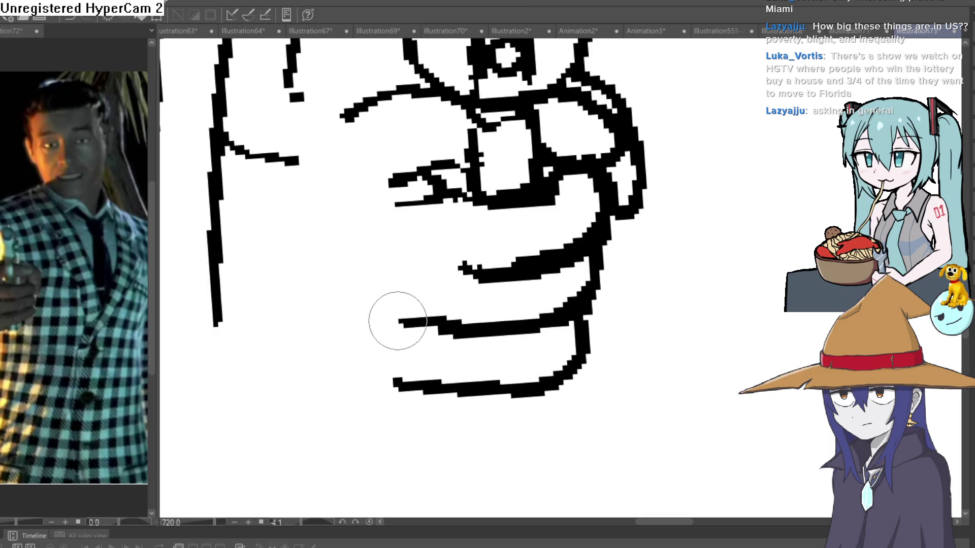
mouse_move(392, 385)
left_mouse_down()
mouse_move(327, 291)
mouse_move(342, 143)
left_mouse_up()
scroll(342, 143, "down", 5)
scroll(591, 279, "up", 2)
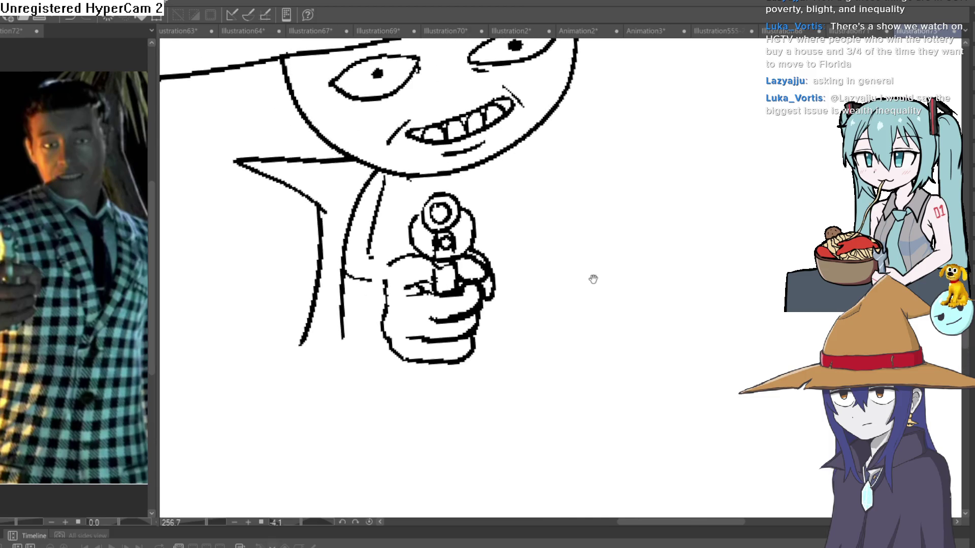
scroll(592, 279, "down", 3)
left_click_drag(568, 277, 583, 246)
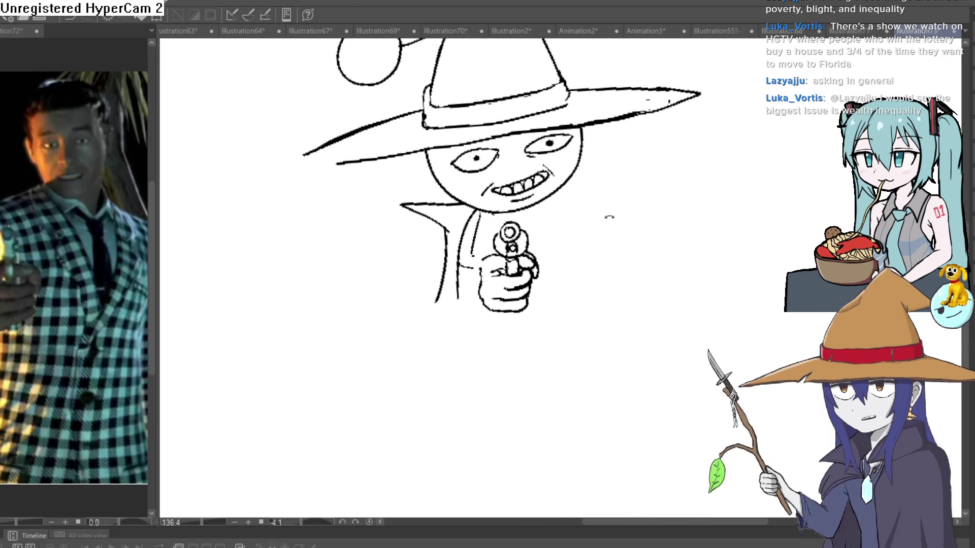
mouse_move(609, 215)
left_mouse_down()
mouse_move(557, 196)
mouse_move(551, 174)
left_mouse_up()
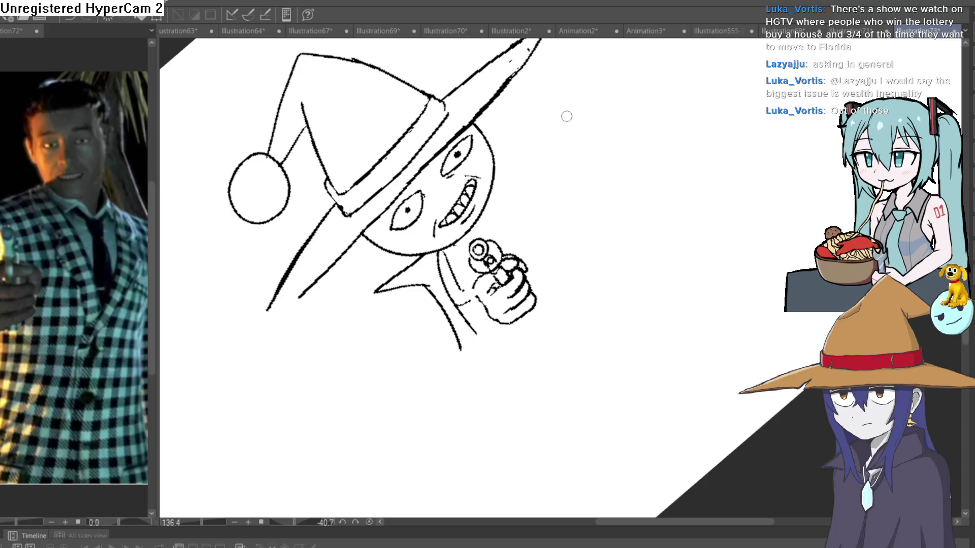
mouse_move(616, 192)
left_mouse_down()
mouse_move(659, 261)
mouse_move(518, 212)
left_mouse_up()
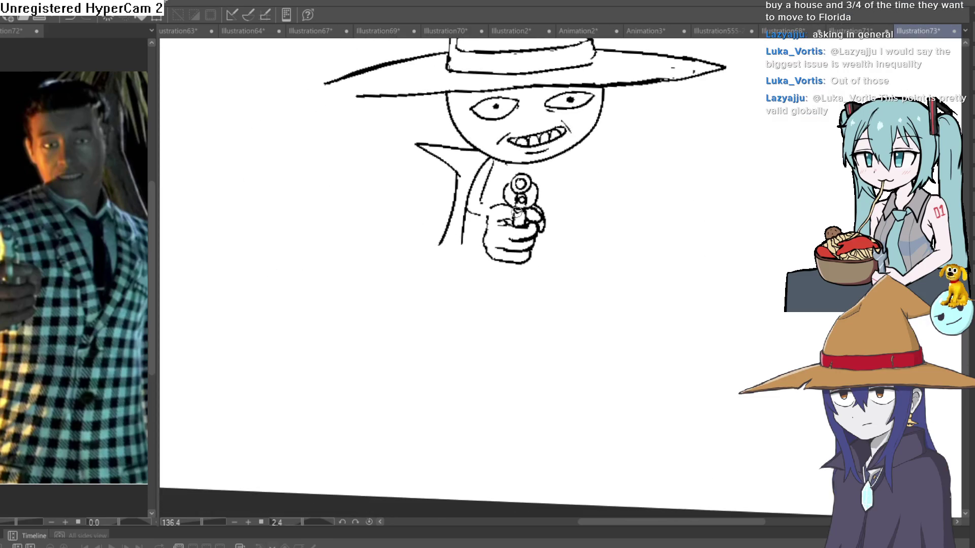
left_click_drag(546, 159, 497, 203)
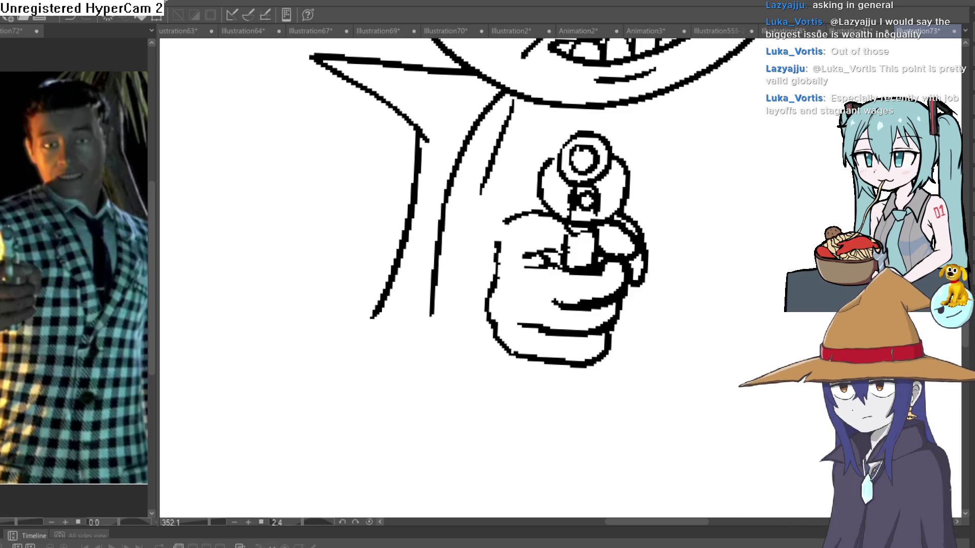
- Add a wrist line at the thumb, extend the coat line beside the hand, and recentre on the gun hand
scroll(503, 274, "up", 1)
scroll(396, 306, "up", 1)
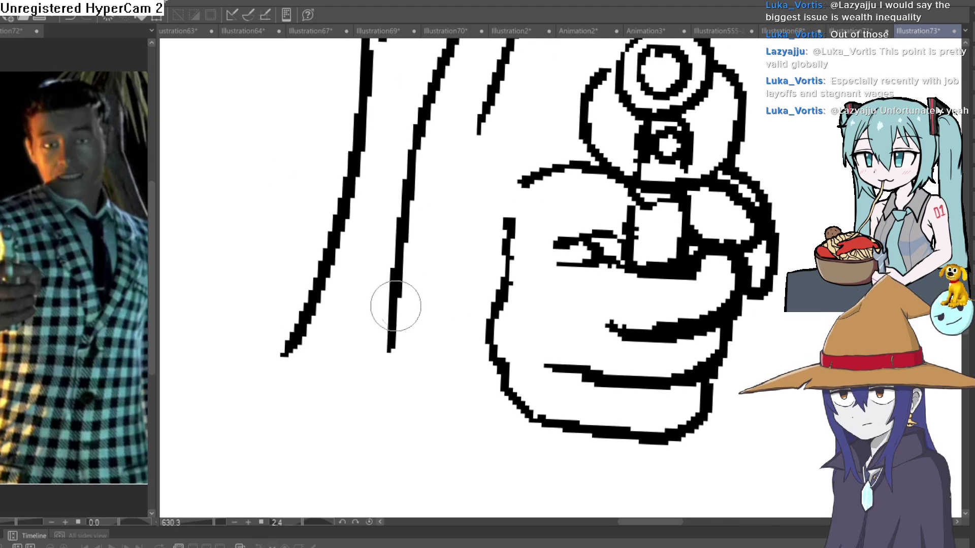
left_click_drag(492, 316, 403, 256)
left_click_drag(479, 131, 441, 223)
scroll(513, 191, "down", 2)
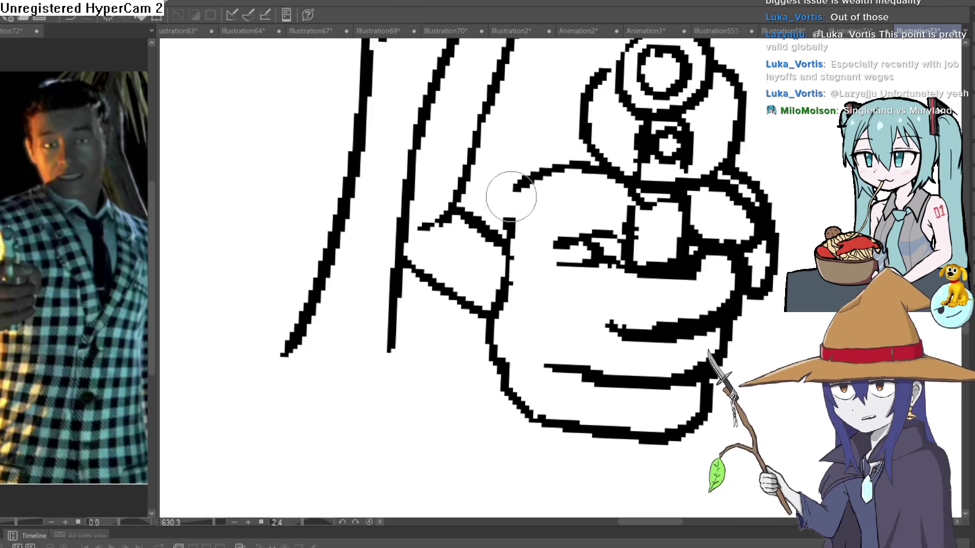
scroll(506, 191, "down", 2)
left_click_drag(729, 174, 611, 195)
scroll(428, 310, "up", 5)
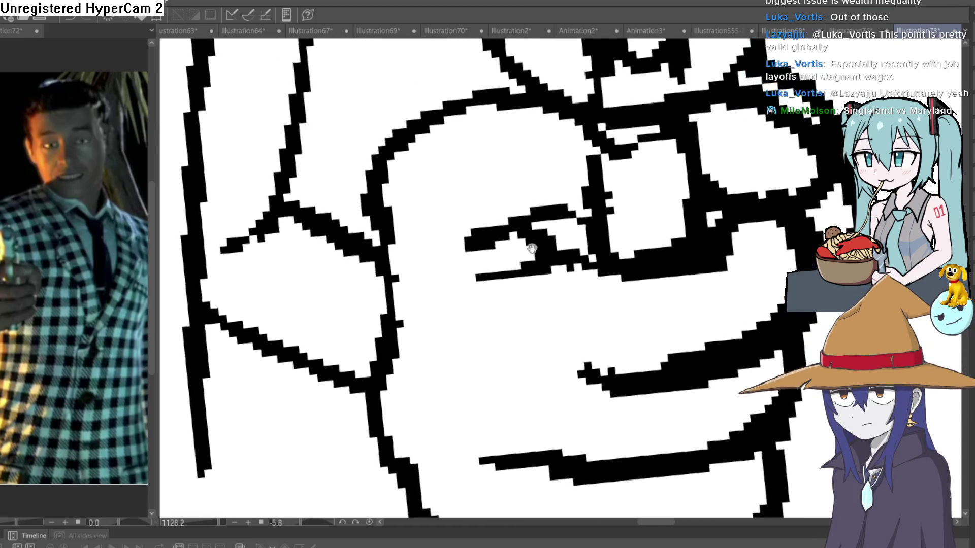
scroll(428, 309, "down", 2)
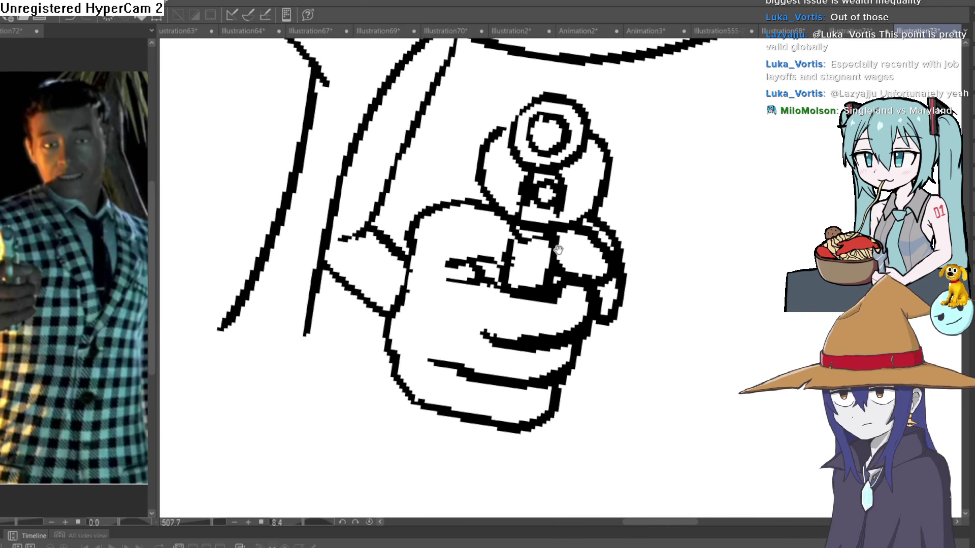
mouse_move(558, 242)
left_mouse_down()
mouse_move(541, 220)
mouse_move(577, 148)
left_mouse_up()
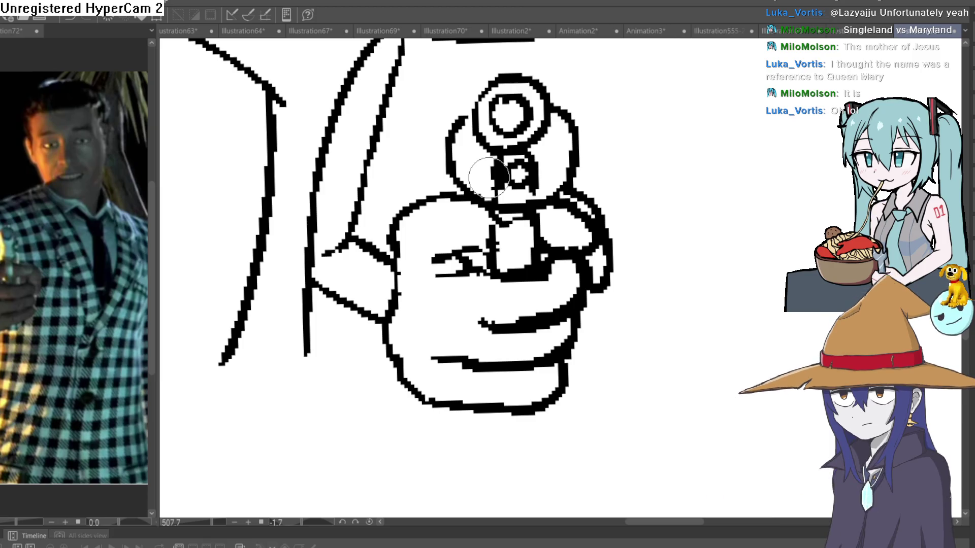
- Draw a curved thumb on the right side of the gun hand
scroll(489, 175, "down", 5)
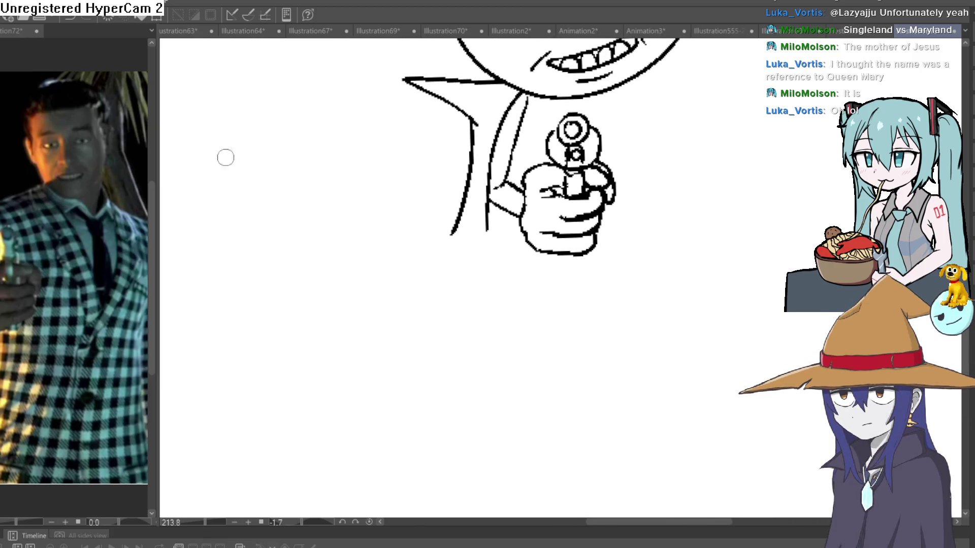
scroll(578, 156, "up", 6)
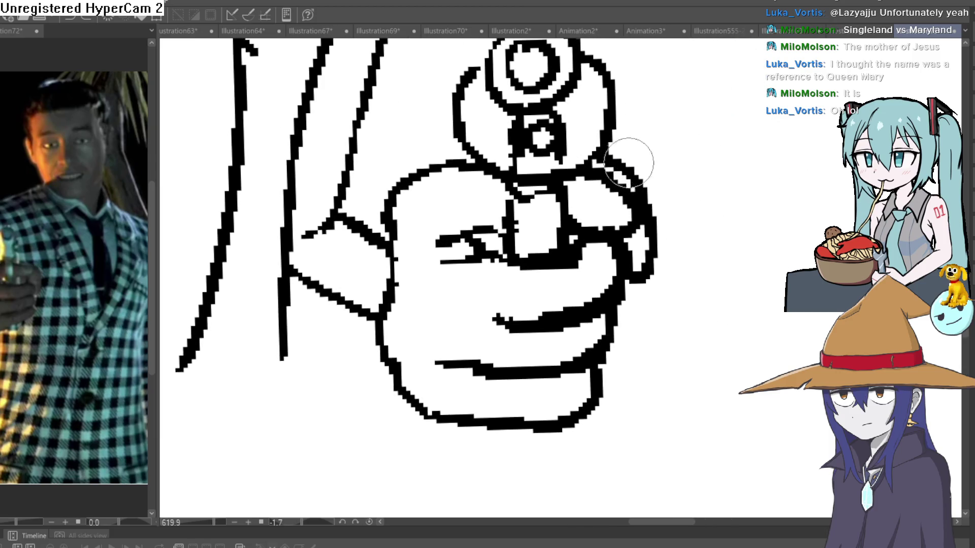
mouse_move(618, 163)
left_mouse_down()
mouse_move(665, 266)
mouse_move(637, 297)
left_mouse_up()
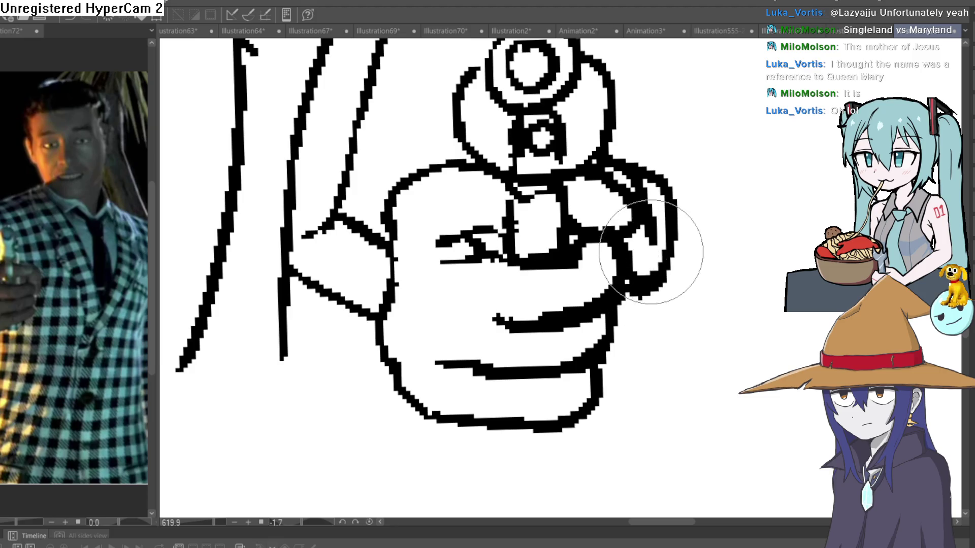
scroll(692, 166, "down", 7)
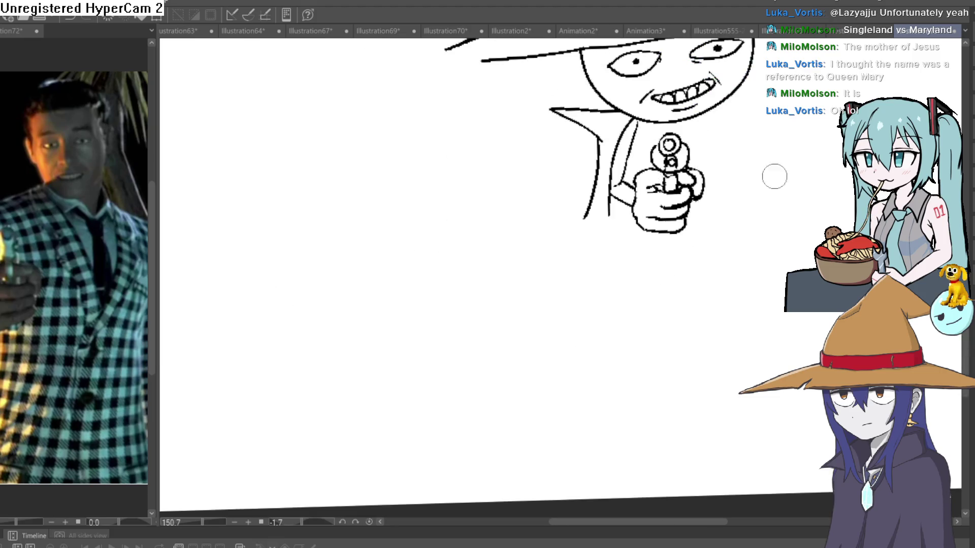
mouse_move(772, 174)
left_mouse_down()
mouse_move(628, 249)
mouse_move(599, 252)
mouse_move(579, 192)
left_mouse_up()
scroll(579, 191, "up", 5)
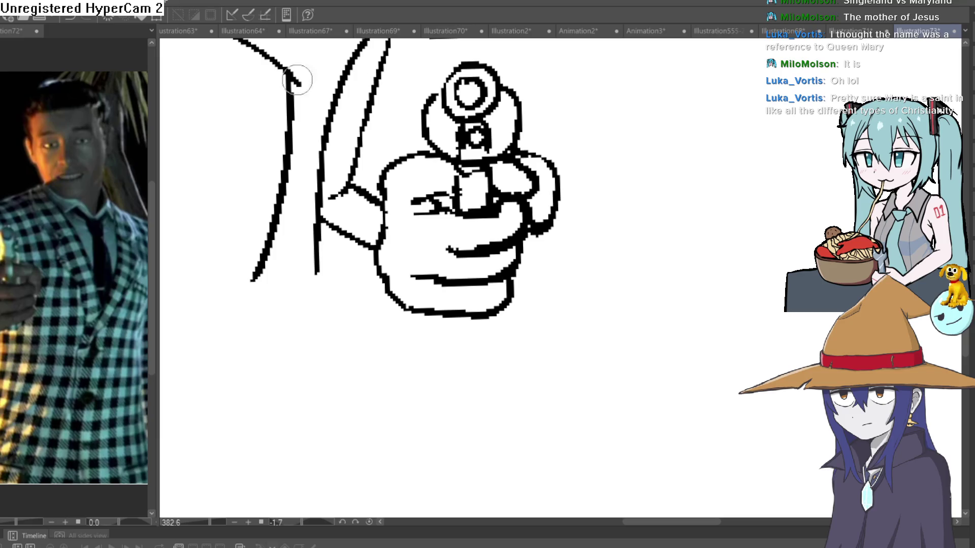
scroll(473, 213, "up", 3)
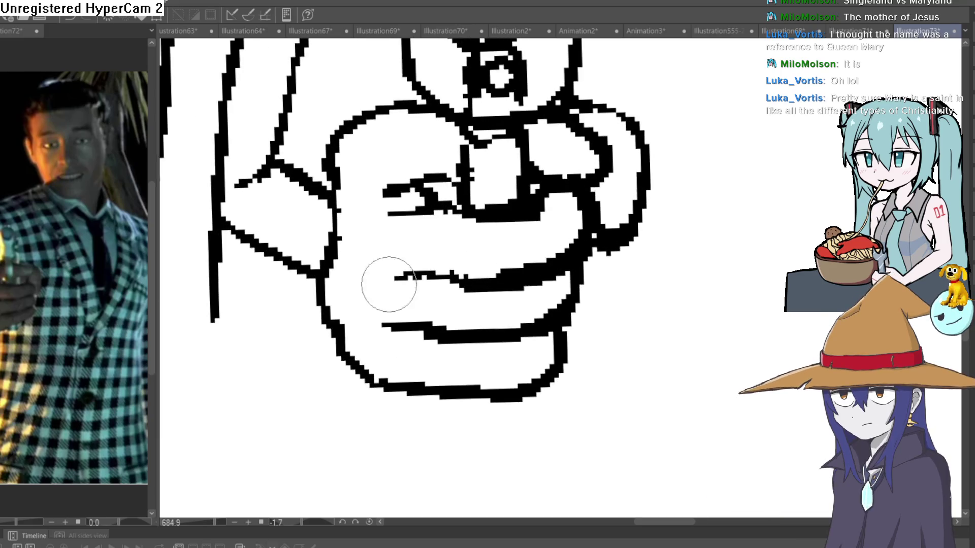
left_click_drag(449, 257, 595, 237)
- Thicken the hand's top-left and lower-left outlines and redraw a finger crease end diagonally
mouse_move(488, 115)
left_mouse_down()
mouse_move(467, 141)
mouse_move(483, 181)
mouse_move(475, 233)
mouse_move(486, 198)
left_mouse_up()
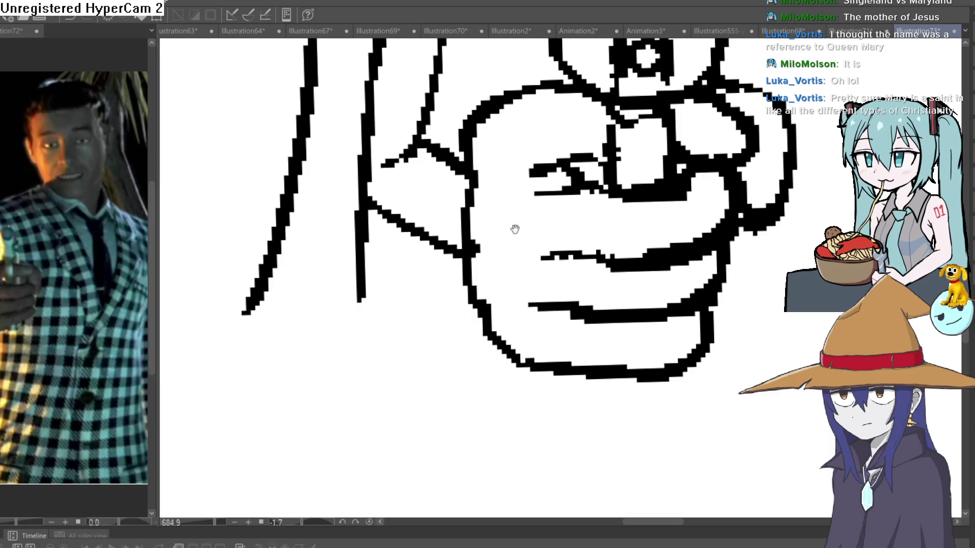
left_click_drag(513, 228, 489, 196)
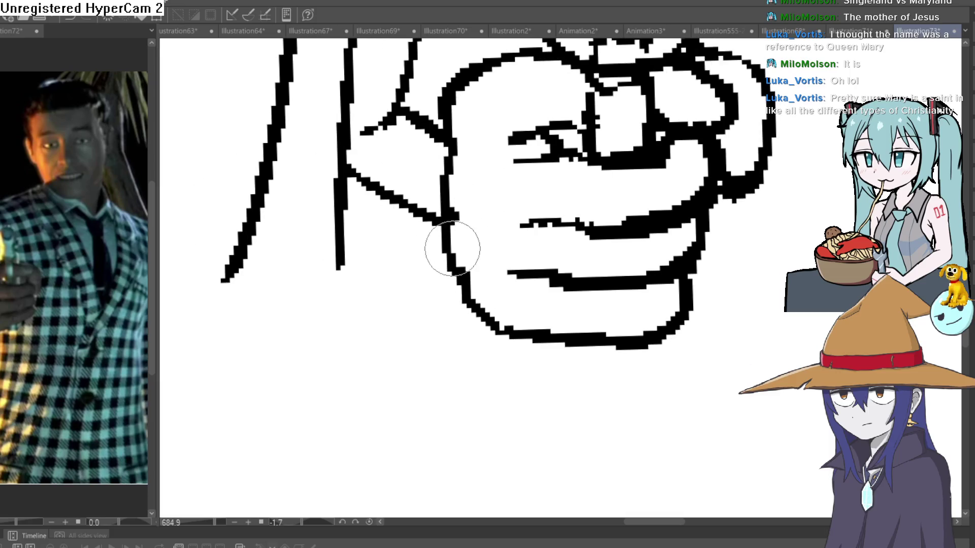
left_click_drag(452, 249, 471, 279)
key("bracketright")
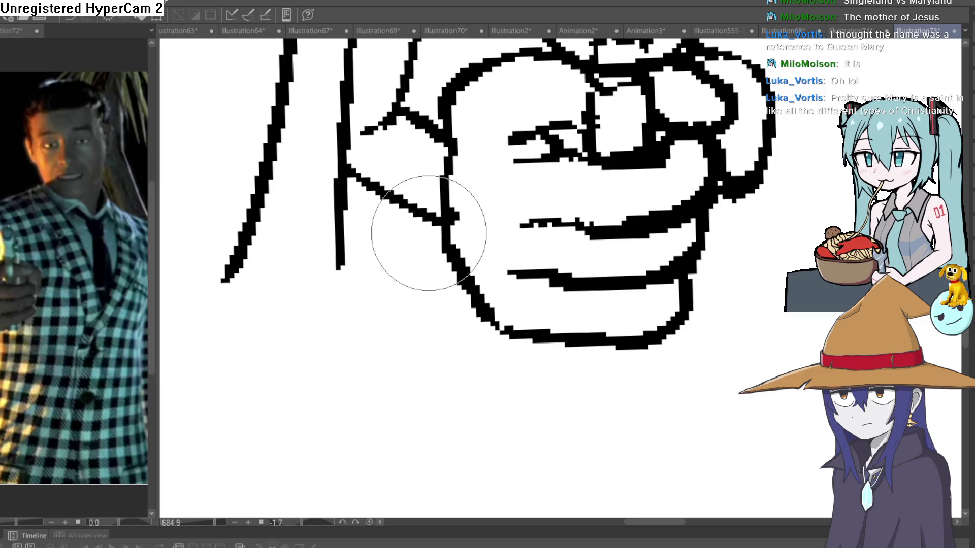
left_click_drag(533, 273, 508, 274)
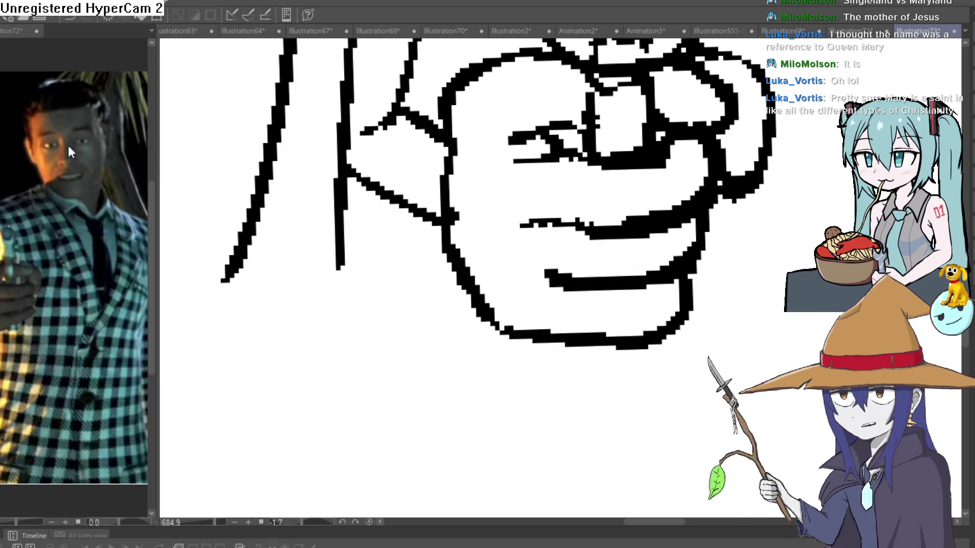
left_click_drag(510, 291, 552, 275)
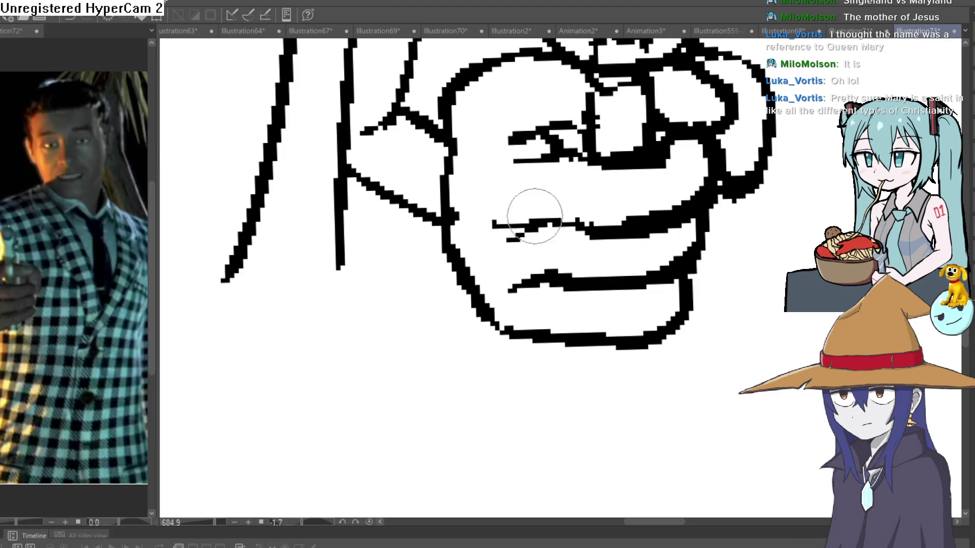
- Replace the stroke above the right eye with a thicker curve
scroll(569, 284, "down", 10)
mouse_move(570, 286)
left_mouse_down()
mouse_move(620, 265)
mouse_move(584, 197)
left_mouse_up()
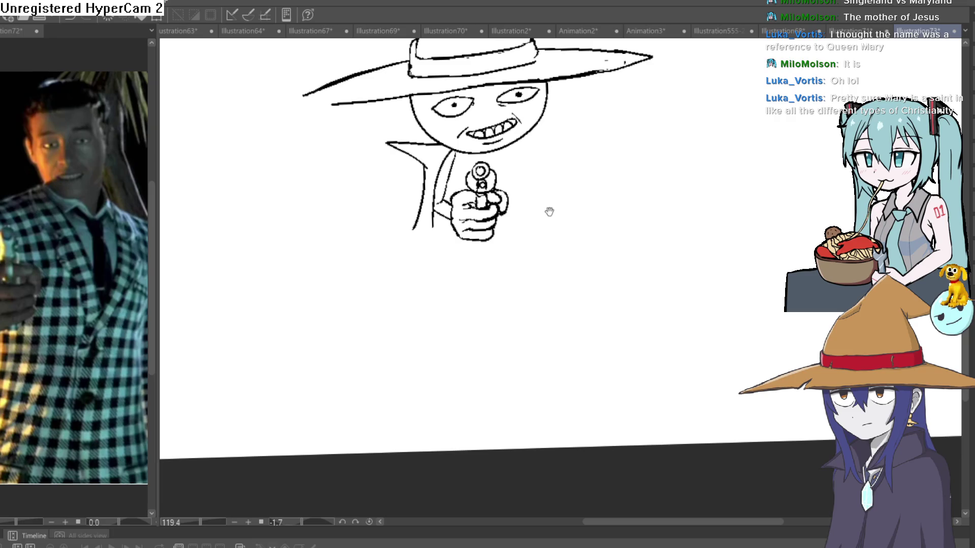
mouse_move(535, 231)
left_mouse_down()
mouse_move(556, 252)
mouse_move(552, 284)
left_mouse_up()
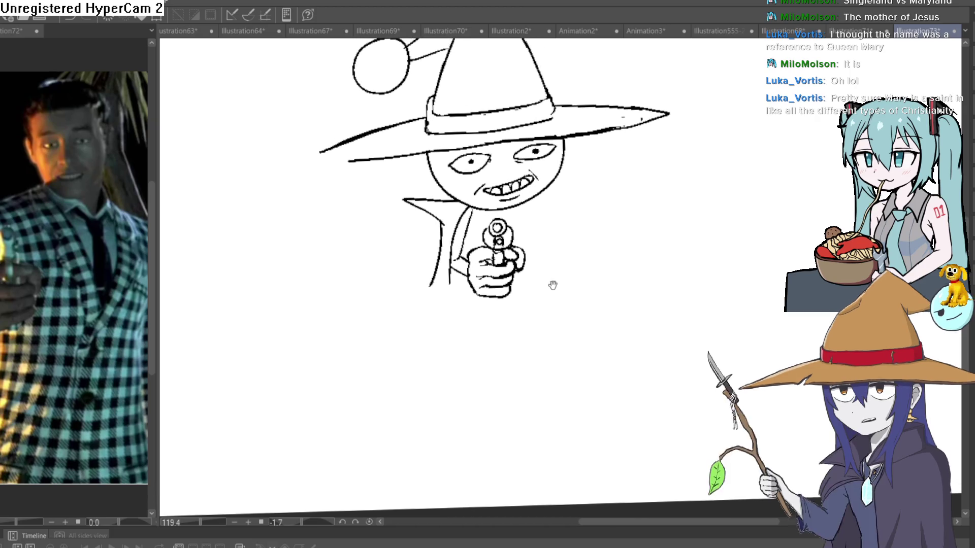
scroll(509, 156, "up", 5)
left_click_drag(567, 110, 512, 161)
left_click_drag(459, 153, 616, 146)
key("ctrl+z")
left_click_drag(463, 156, 538, 133)
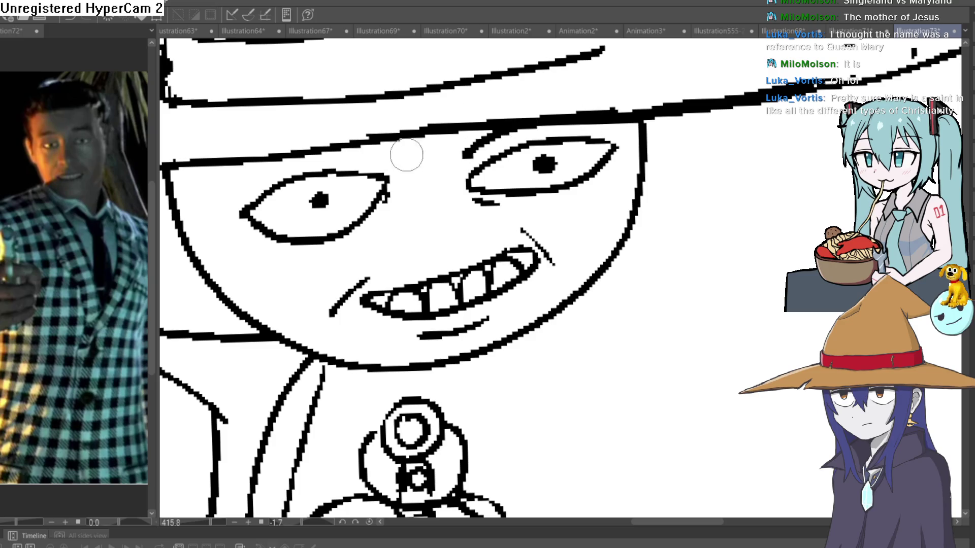
- Zoom and pan to frame the whole character in view
scroll(533, 167, "down", 4)
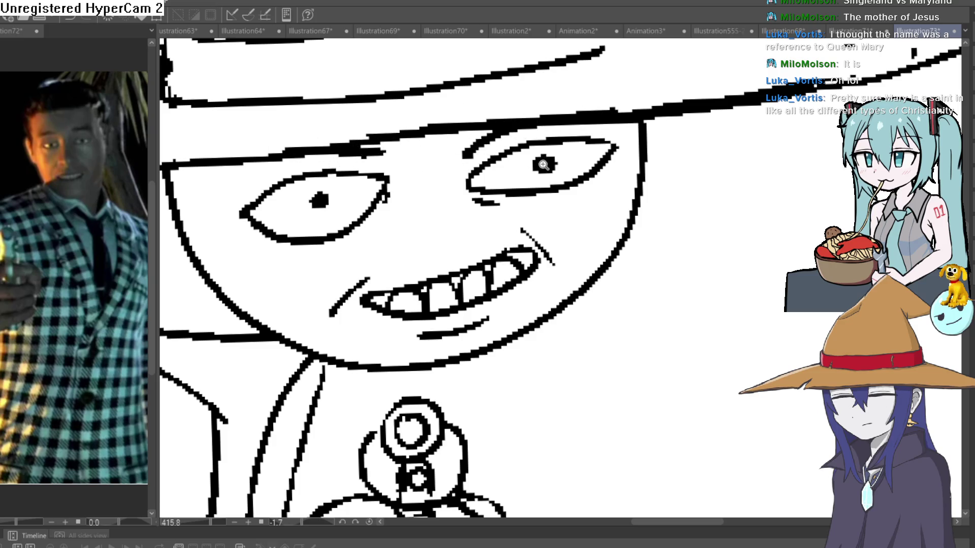
left_click_drag(644, 145, 600, 143)
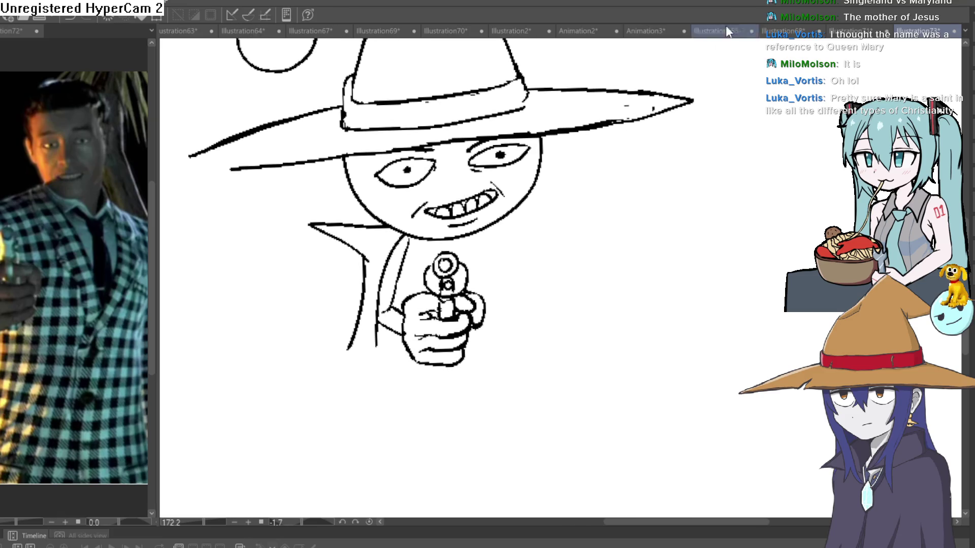
mouse_move(544, 247)
left_mouse_down()
mouse_move(555, 205)
mouse_move(496, 193)
left_mouse_up()
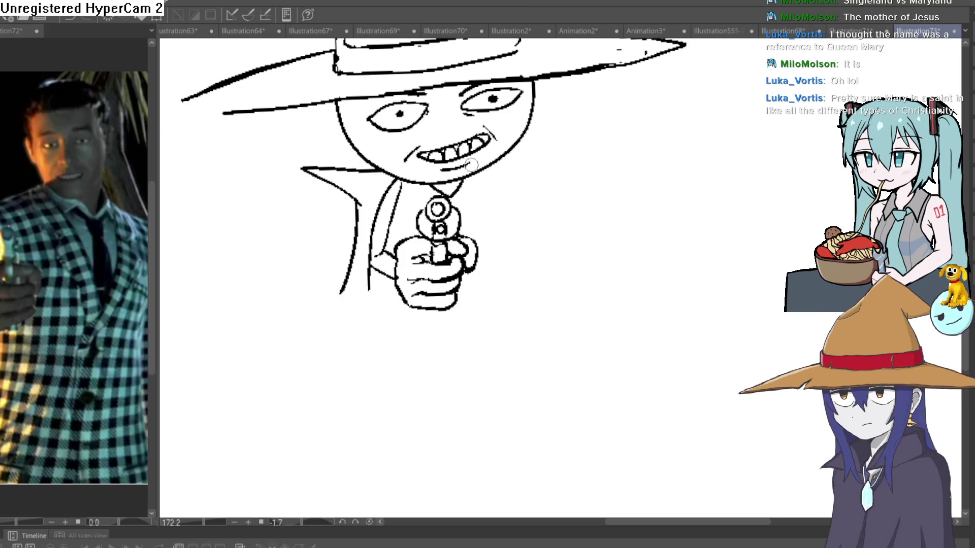
scroll(526, 218, "down", 3)
scroll(527, 219, "down", 1)
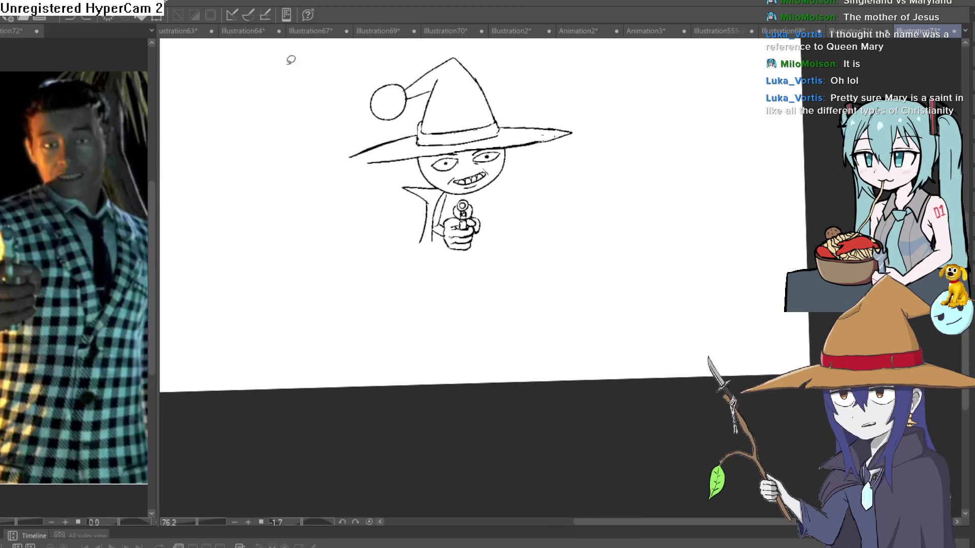
scroll(483, 198, "up", 2)
scroll(483, 199, "up", 2)
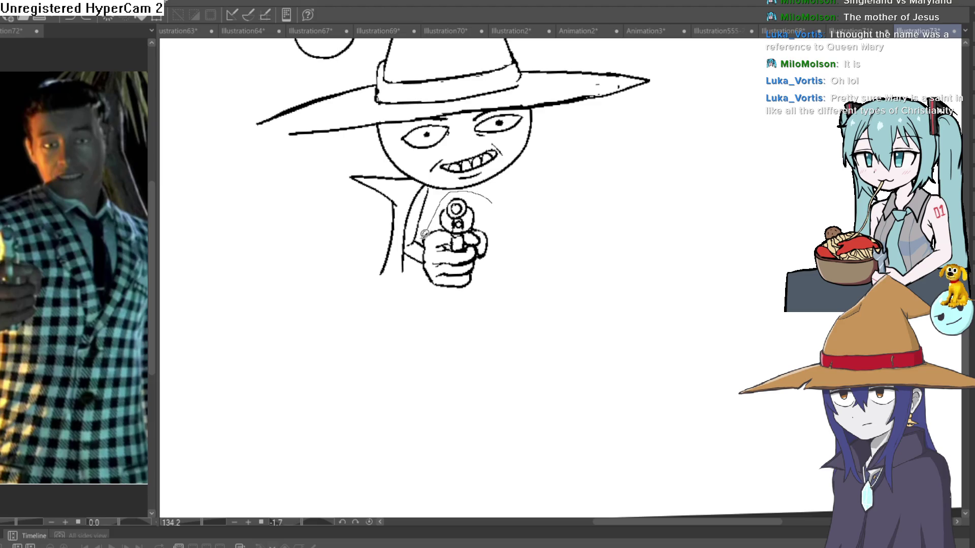
- Lasso the gun hand, nudge it slightly left and down with Ctrl+T, then deselect
mouse_move(424, 234)
left_mouse_down()
mouse_move(421, 259)
mouse_move(502, 203)
left_mouse_up()
key("ctrl+t")
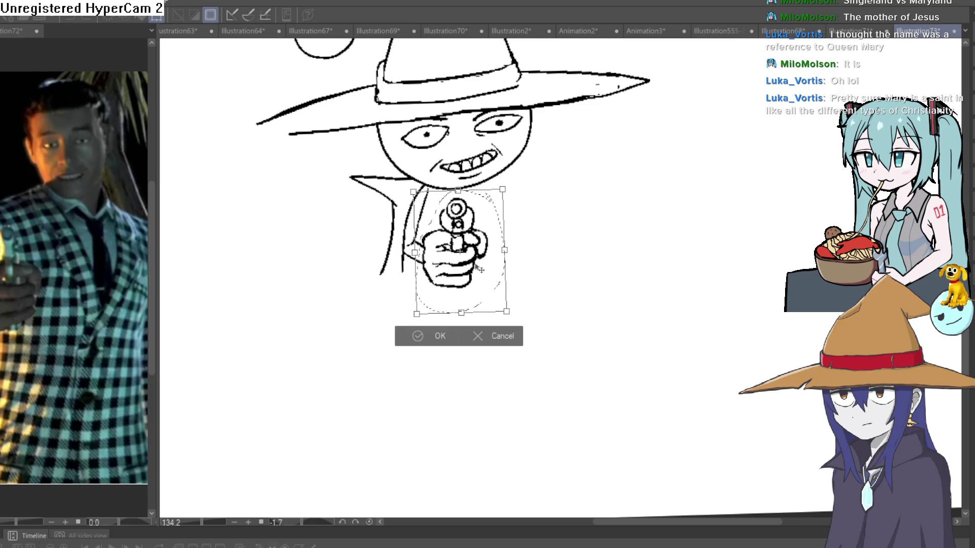
left_click_drag(479, 270, 470, 285)
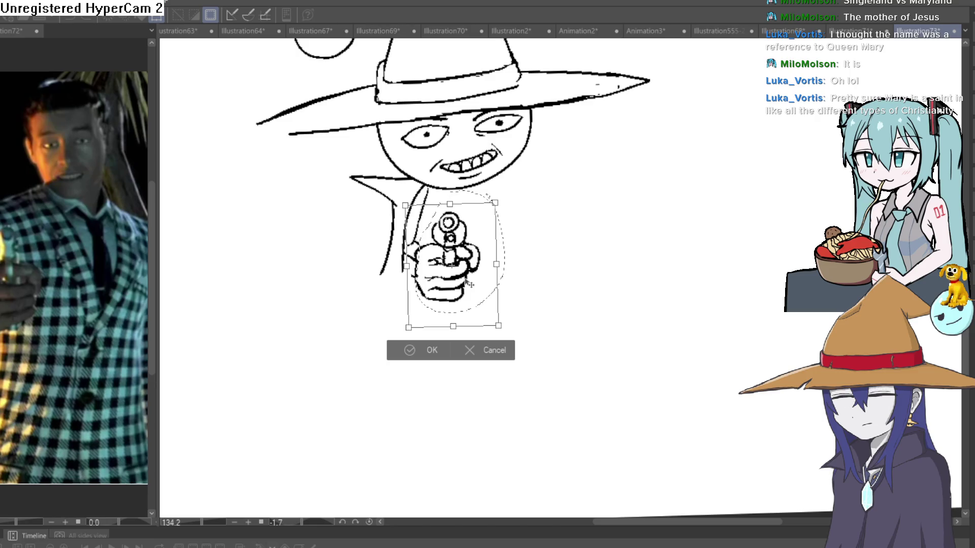
left_click(432, 351)
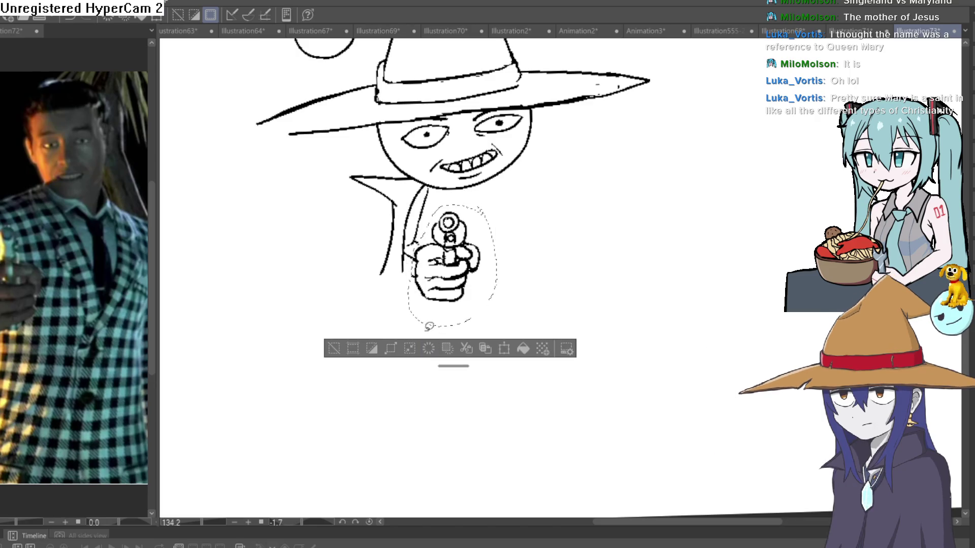
left_click(338, 349)
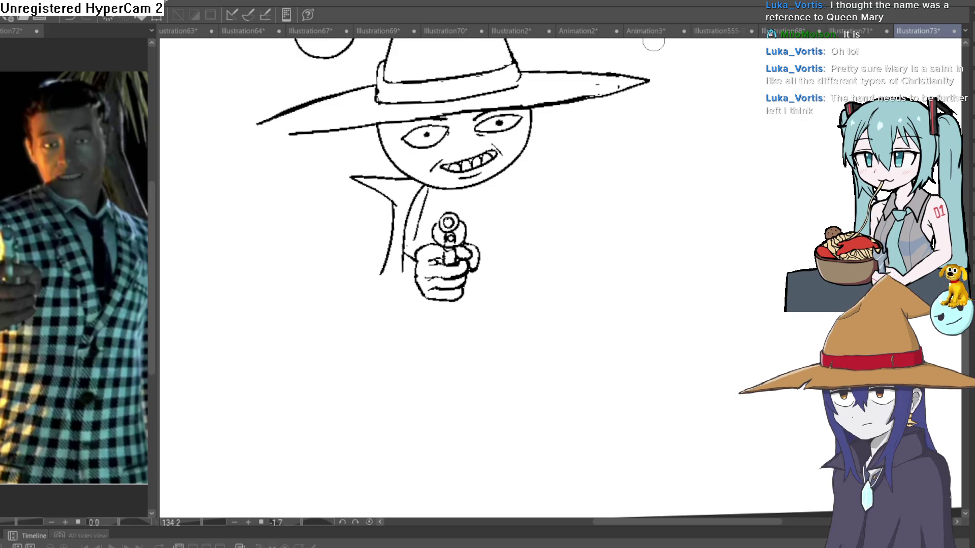
- Extend the inner coat line down into the pistol fist and clean up the joint
scroll(406, 238, "up", 4)
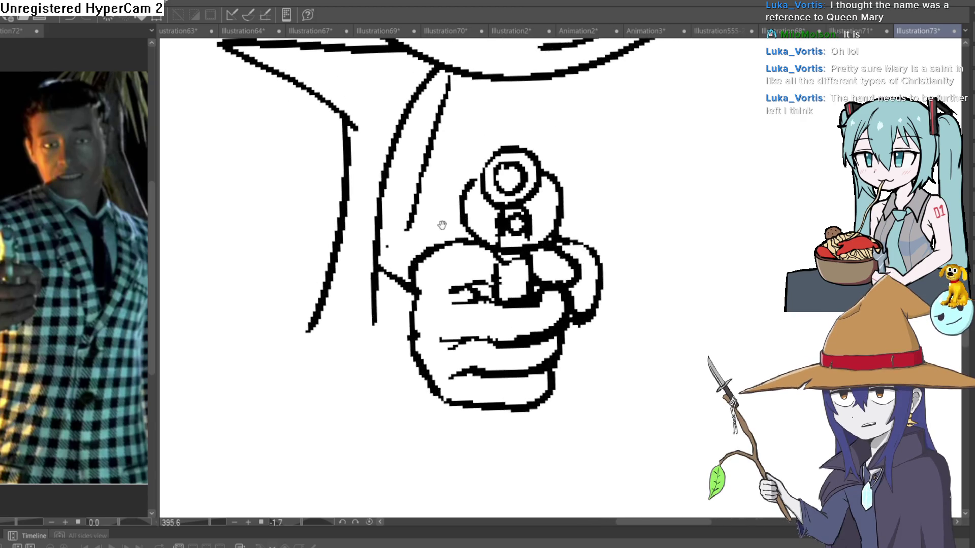
left_click_drag(412, 212, 399, 242)
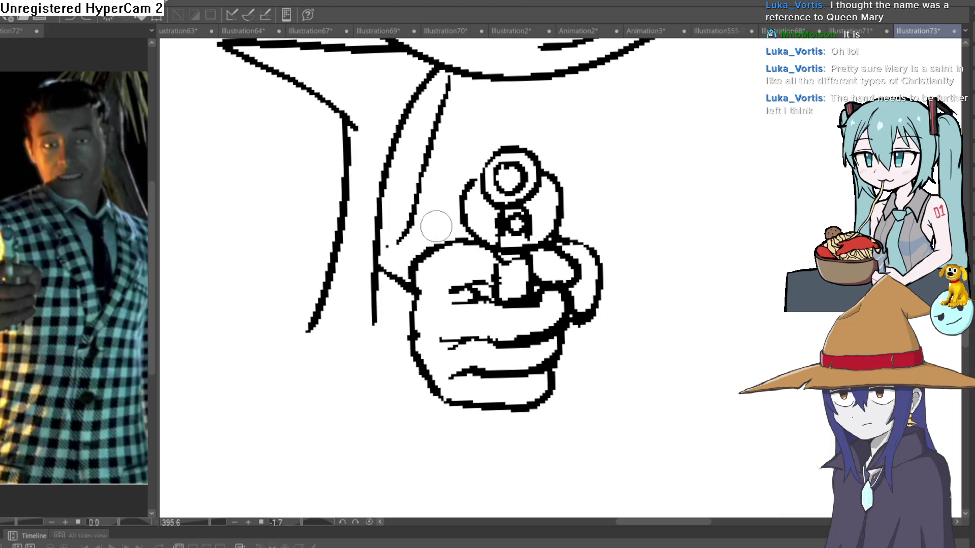
scroll(407, 248, "down", 1)
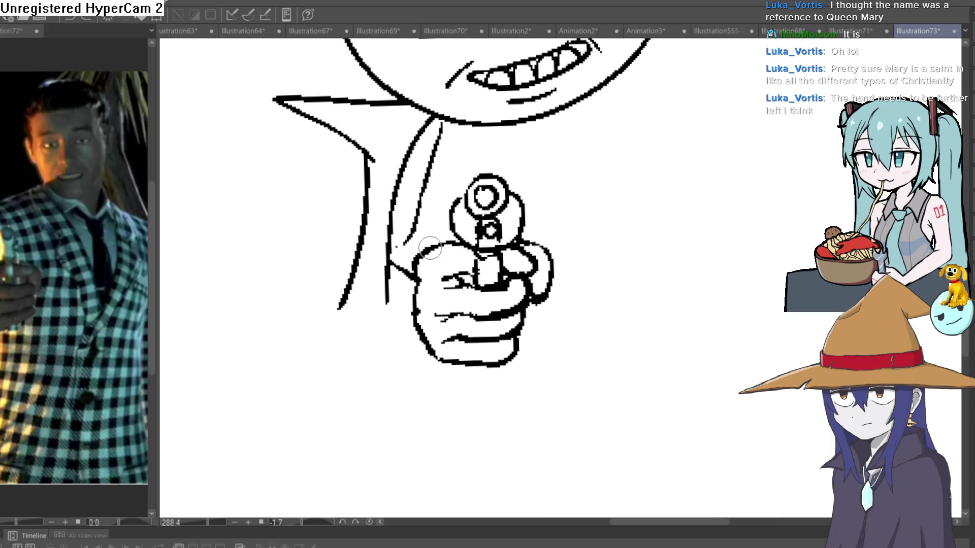
left_click_drag(400, 232, 412, 239)
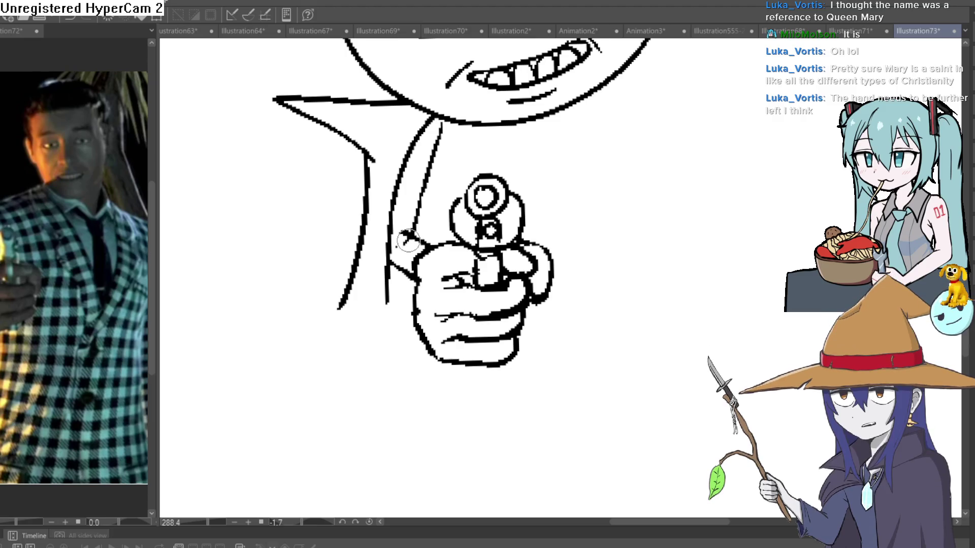
left_click_drag(401, 235, 412, 226)
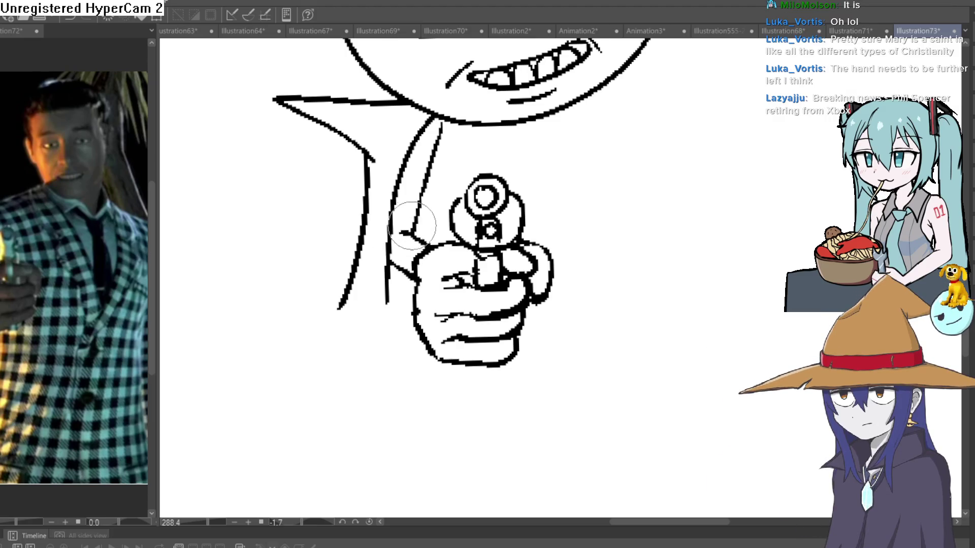
- Erase the top of the coat line just below the chin
mouse_move(439, 127)
left_mouse_down()
mouse_move(415, 201)
mouse_move(452, 109)
left_mouse_up()
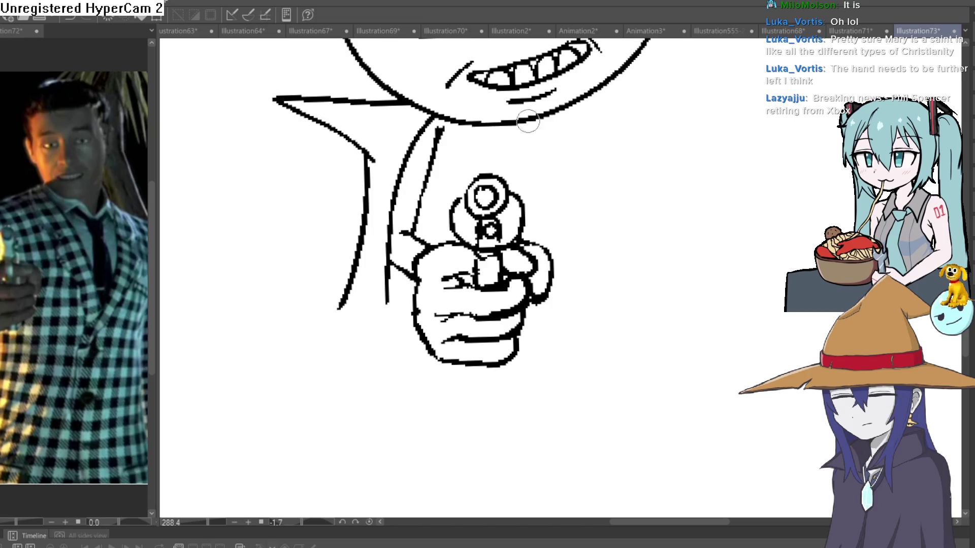
scroll(528, 120, "down", 6)
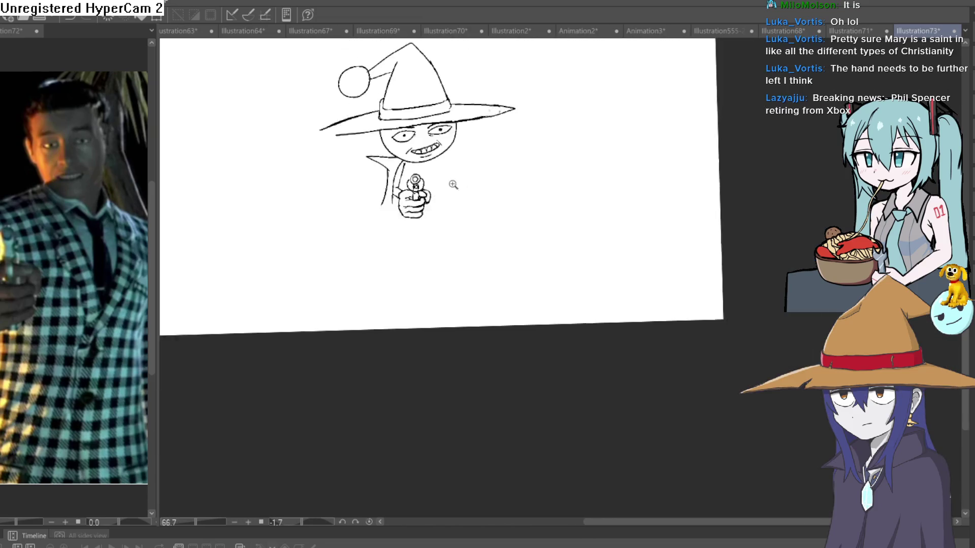
scroll(432, 182, "up", 2)
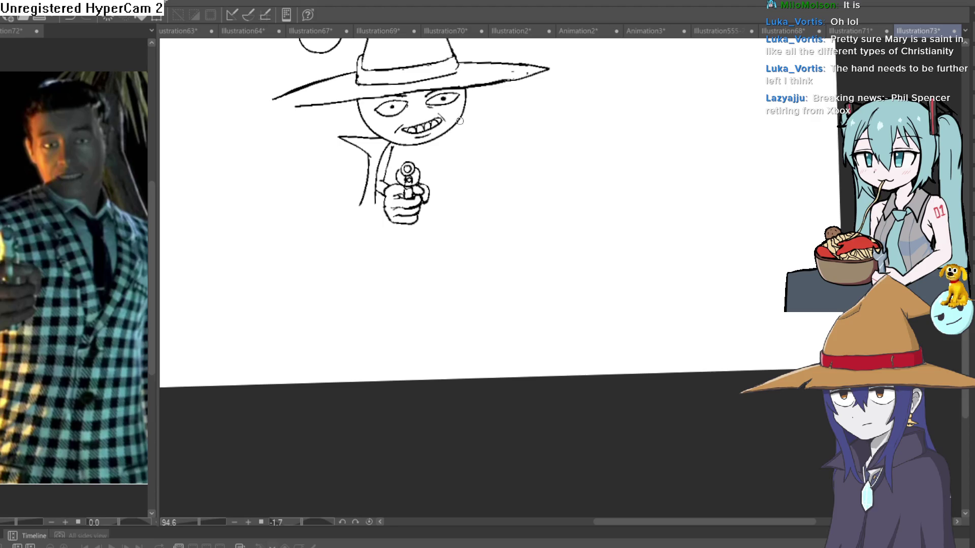
- Draw the right coat panel with its edge, hem and a zigzag lapel line
mouse_move(466, 158)
left_mouse_down()
mouse_move(485, 212)
mouse_move(435, 138)
left_mouse_up()
key("ctrl+z")
key("ctrl+z")
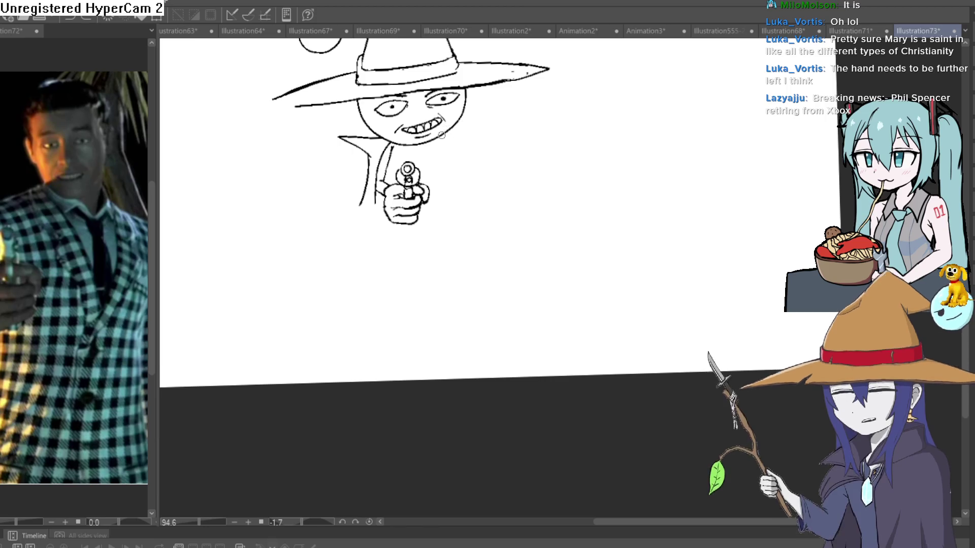
mouse_move(469, 145)
left_mouse_down()
mouse_move(459, 215)
mouse_move(438, 130)
mouse_move(482, 163)
mouse_move(481, 230)
left_mouse_up()
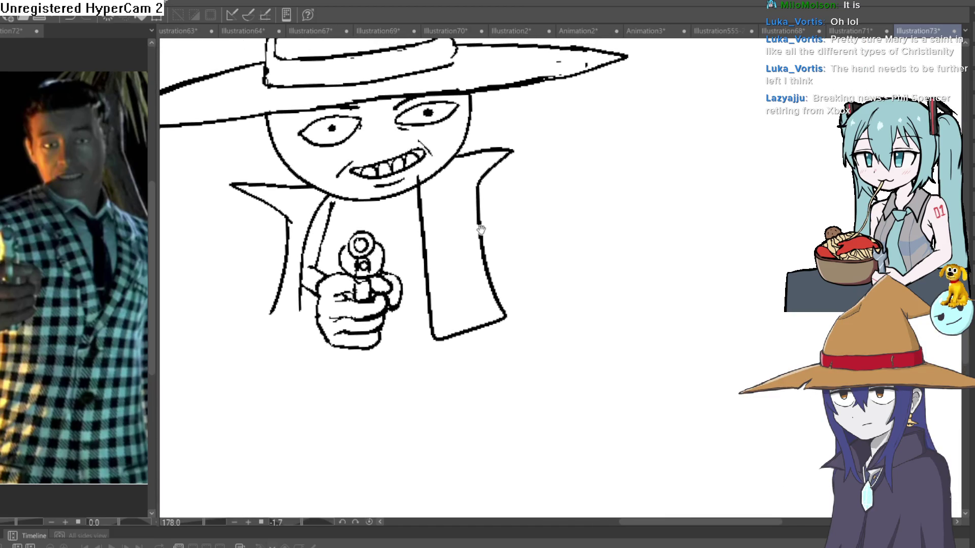
mouse_move(460, 153)
left_mouse_down()
mouse_move(446, 178)
mouse_move(453, 216)
mouse_move(431, 309)
left_mouse_up()
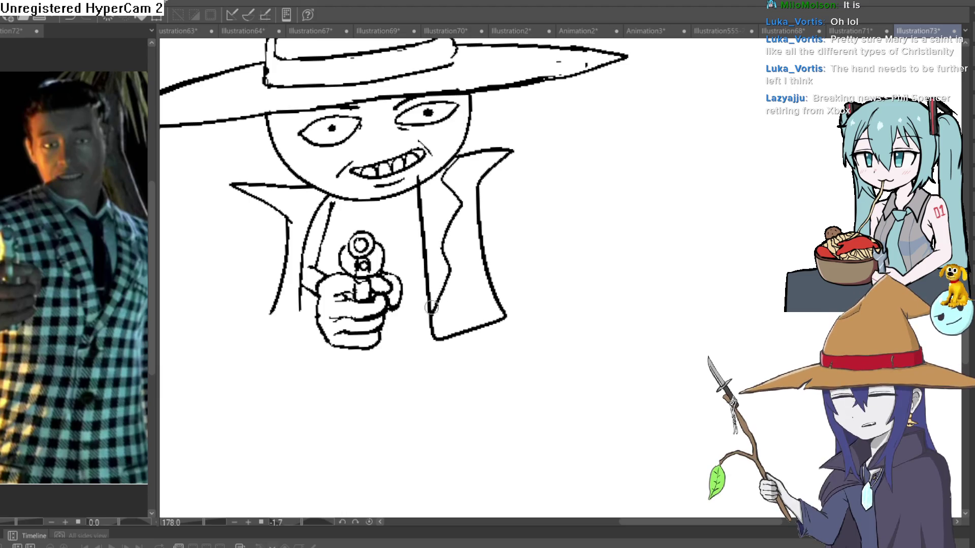
- Draw the left coat panel with an inner lapel line and a bottom edge beside the fist
left_click_drag(309, 247, 349, 204)
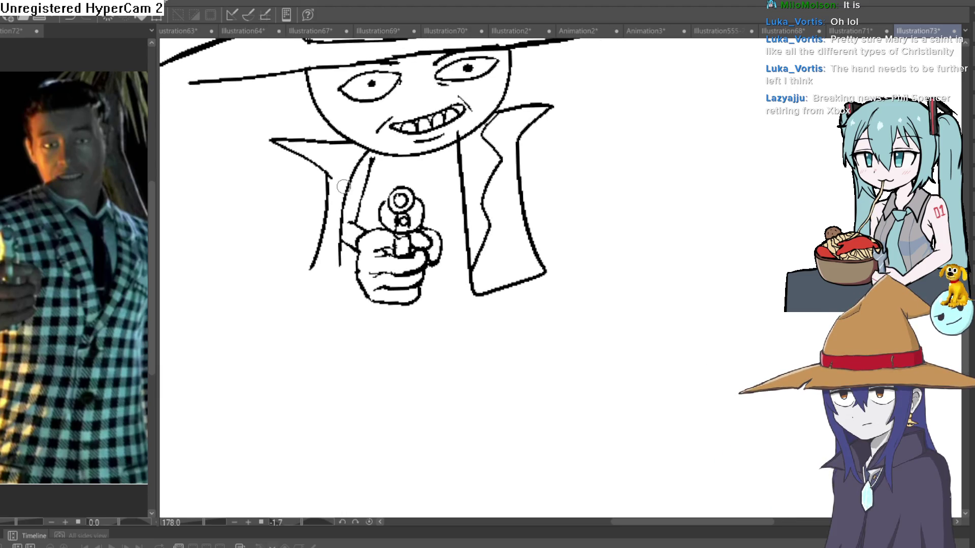
mouse_move(324, 165)
left_mouse_down()
mouse_move(283, 294)
mouse_move(312, 309)
mouse_move(361, 307)
mouse_move(348, 257)
mouse_move(363, 311)
mouse_move(289, 306)
mouse_move(329, 170)
left_mouse_up()
key("ctrl+z")
key("ctrl+z")
key("ctrl+z")
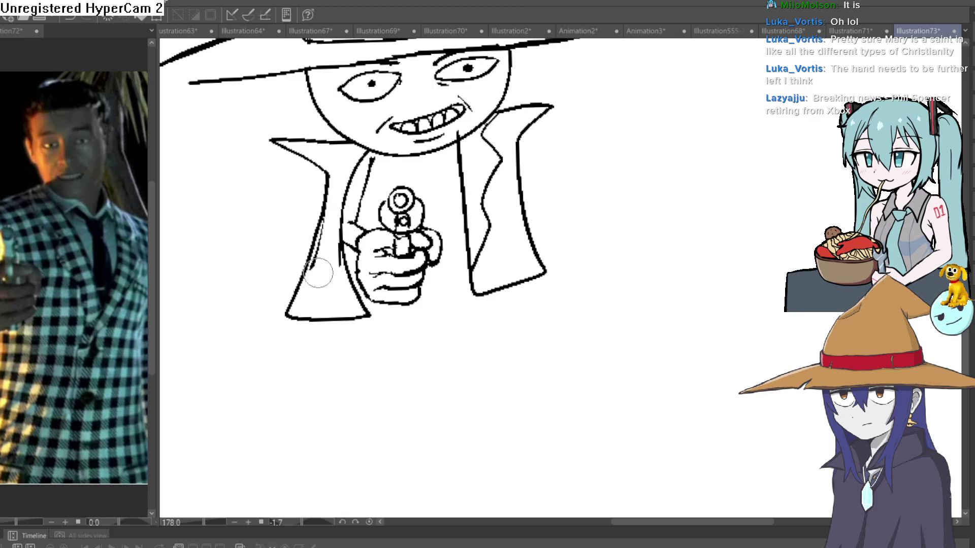
left_click_drag(318, 273, 326, 233)
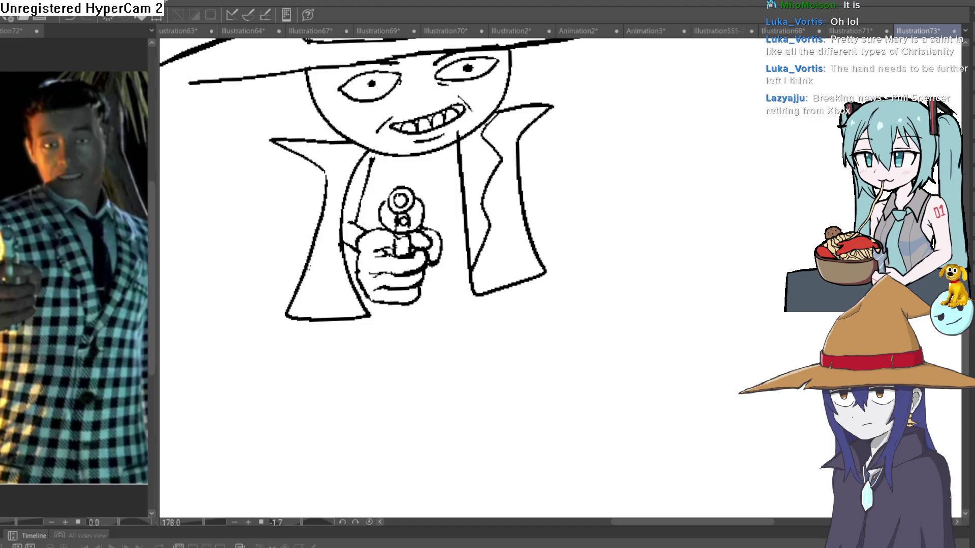
mouse_move(356, 144)
left_mouse_down()
mouse_move(331, 195)
mouse_move(328, 241)
mouse_move(343, 264)
left_mouse_up()
scroll(543, 224, "down", 1)
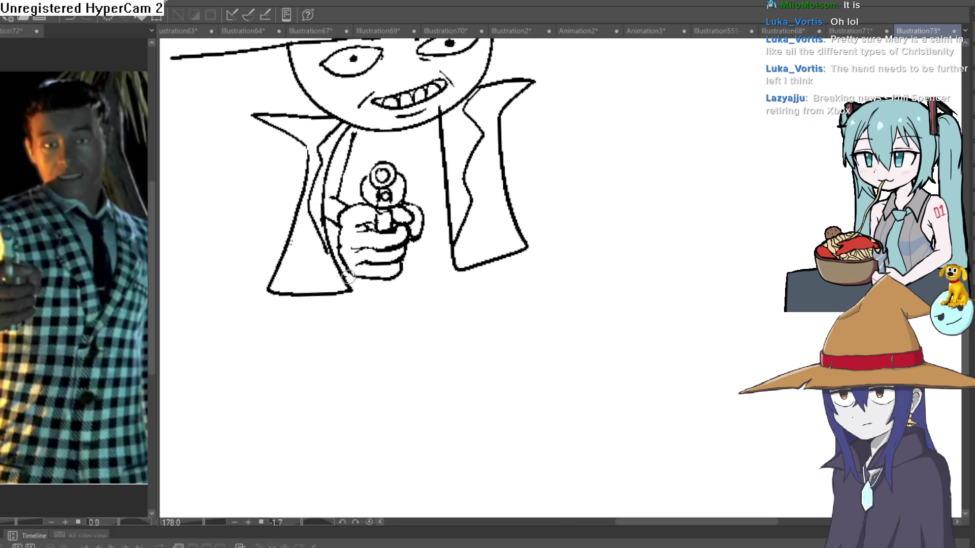
left_click_drag(402, 268, 450, 250)
- Redraw the left collar point and its lapel line
scroll(491, 244, "down", 3)
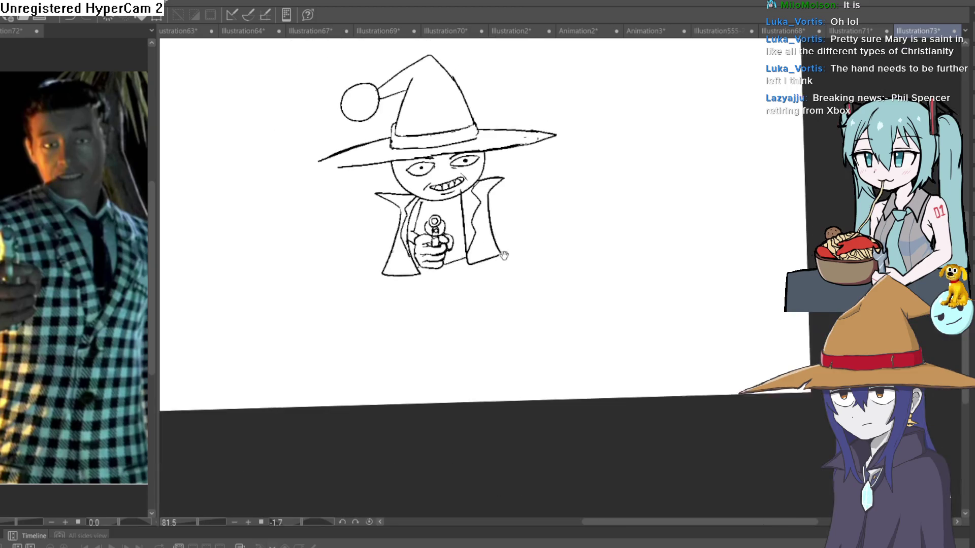
scroll(456, 172, "up", 3)
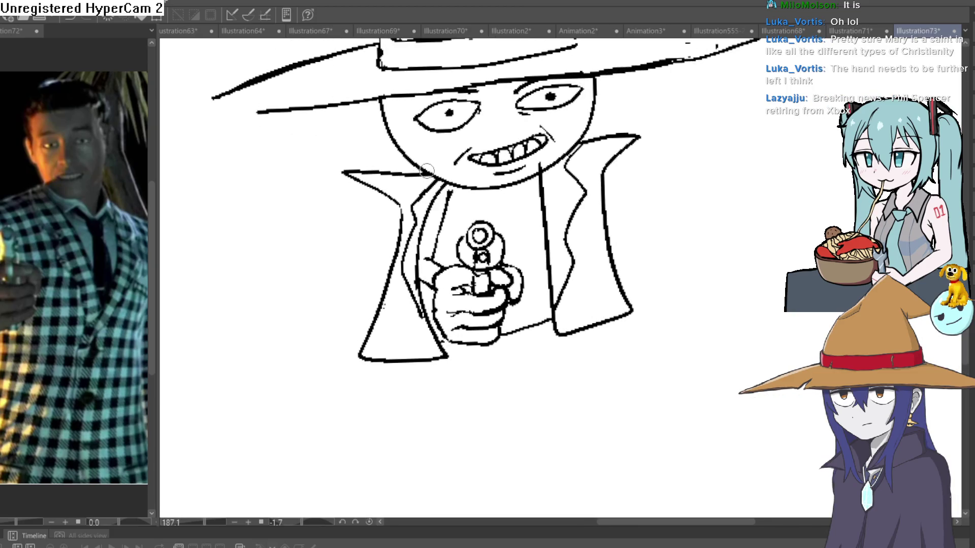
mouse_move(426, 173)
left_mouse_down()
mouse_move(321, 174)
mouse_move(397, 210)
mouse_move(401, 229)
mouse_move(378, 195)
mouse_move(346, 178)
left_mouse_up()
- Draw a tie with a knot hanging below the chin and a small pocket right of the gun
scroll(621, 180, "down", 4)
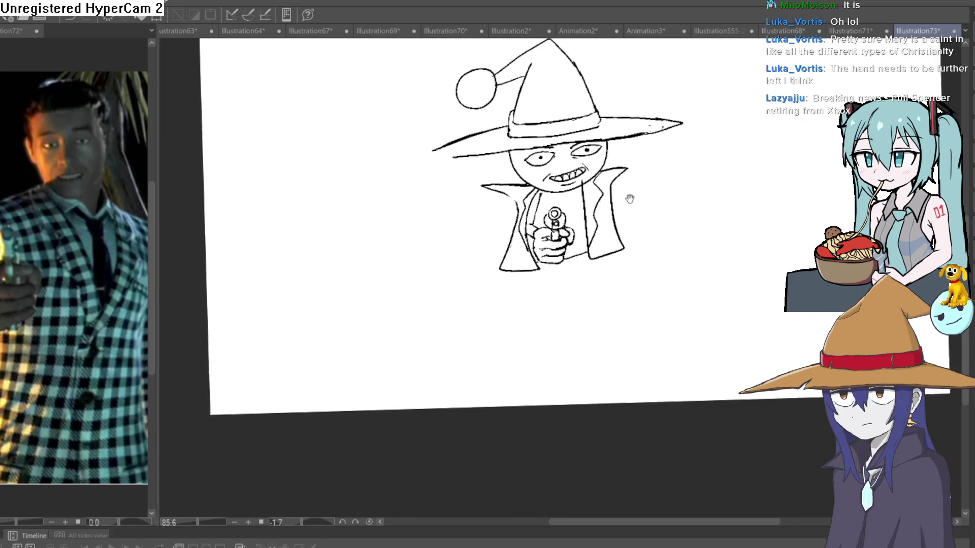
mouse_move(629, 196)
left_mouse_down()
mouse_move(574, 208)
mouse_move(533, 201)
left_mouse_up()
scroll(484, 199, "up", 4)
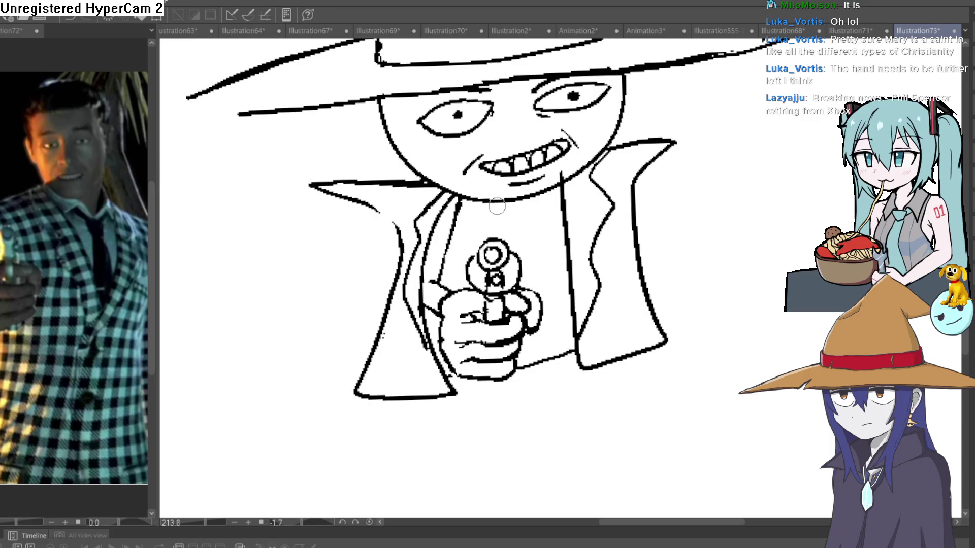
left_click_drag(505, 214, 518, 220)
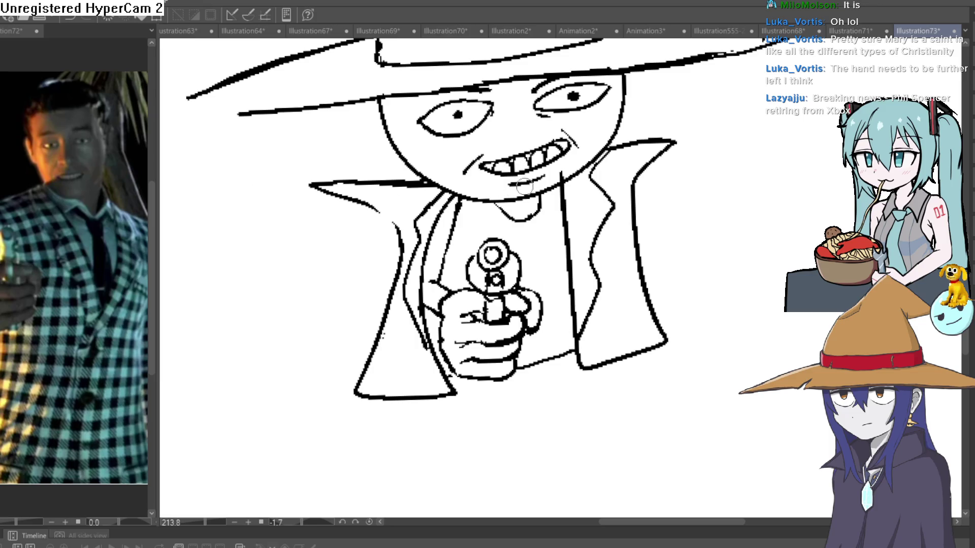
mouse_move(535, 216)
left_mouse_down()
mouse_move(556, 283)
mouse_move(534, 351)
mouse_move(523, 332)
left_mouse_up()
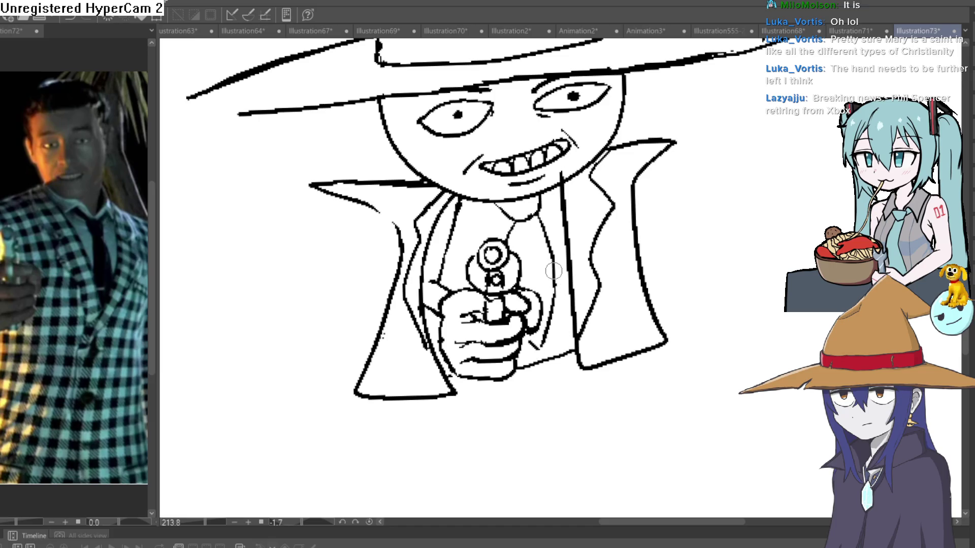
left_click_drag(554, 269, 536, 277)
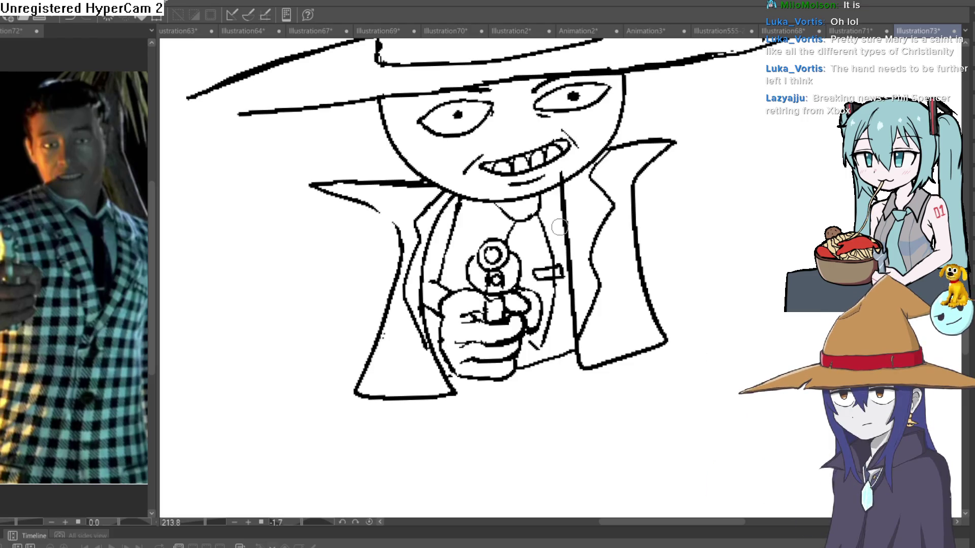
mouse_move(537, 196)
left_mouse_down()
mouse_move(551, 217)
mouse_move(587, 115)
left_mouse_up()
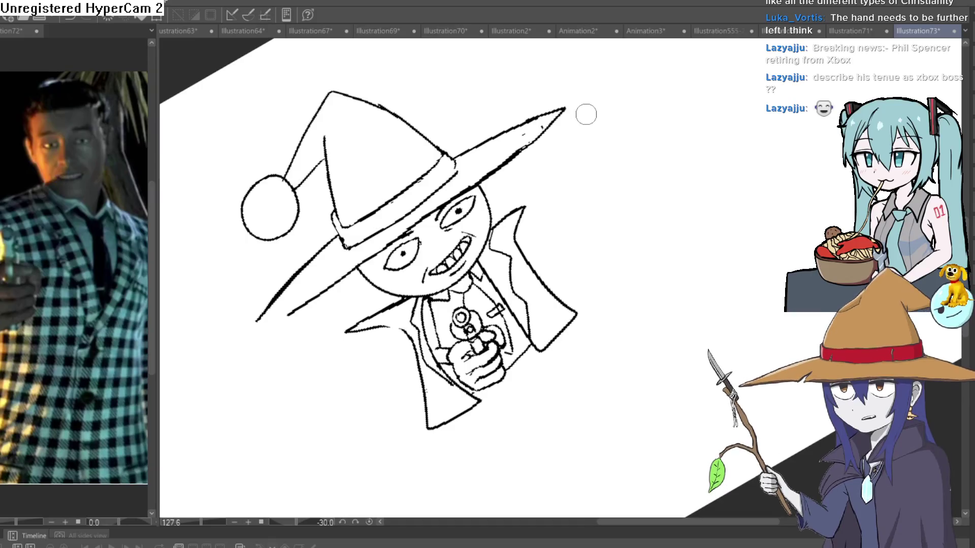
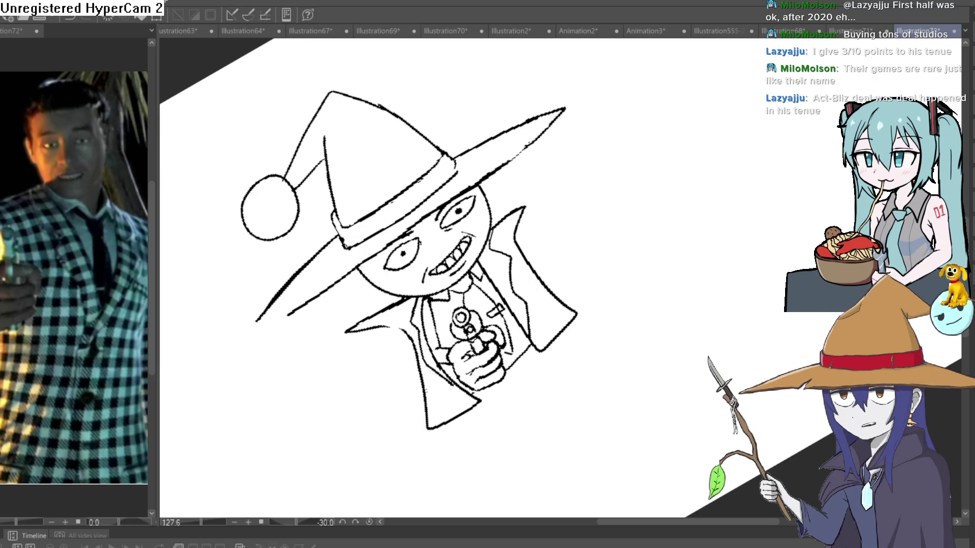
- Rotate the canvas back upright and zoom in on the revolver
mouse_move(494, 191)
left_mouse_down()
mouse_move(681, 196)
mouse_move(687, 255)
mouse_move(649, 213)
mouse_move(639, 219)
mouse_move(623, 198)
mouse_move(607, 200)
mouse_move(641, 198)
left_mouse_up()
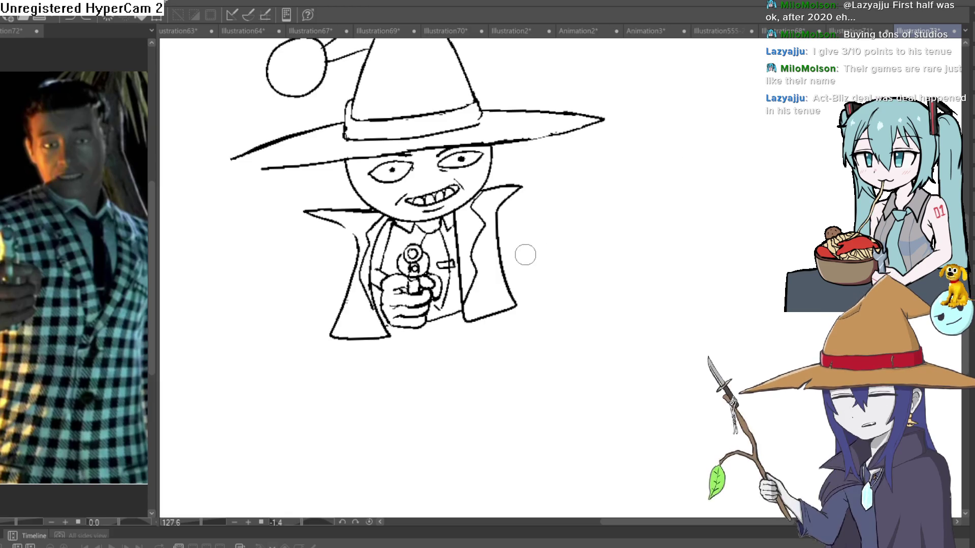
scroll(474, 263, "up", 3)
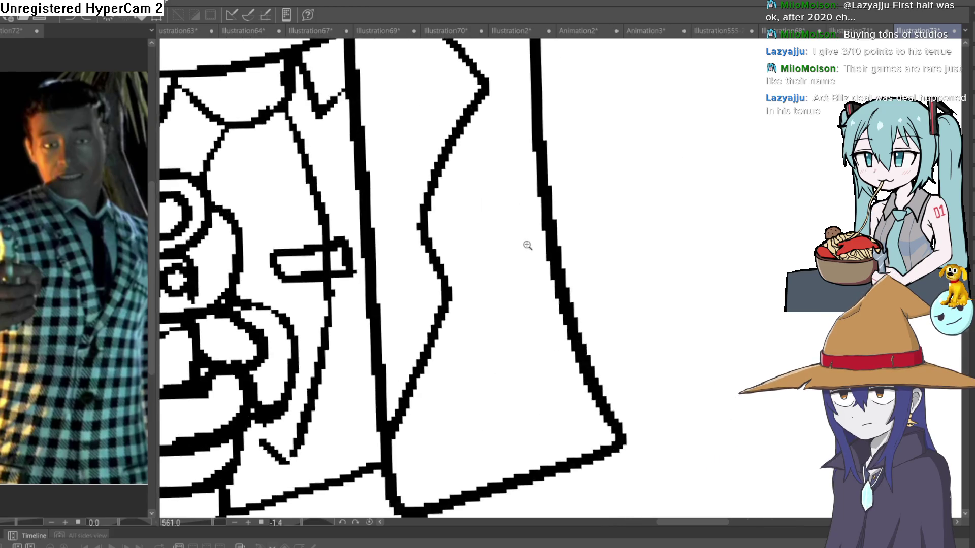
scroll(524, 246, "down", 3)
scroll(505, 235, "up", 1)
scroll(541, 198, "down", 2)
scroll(492, 221, "up", 5)
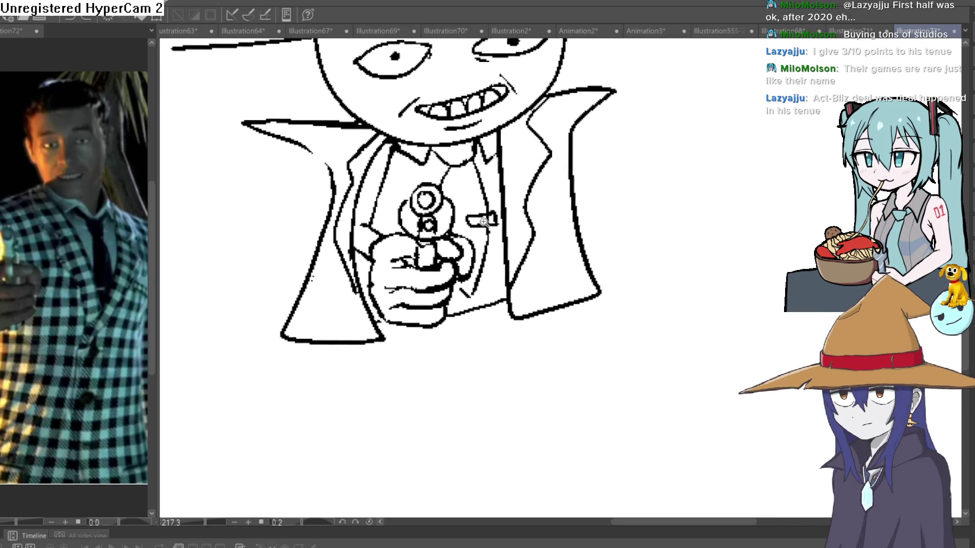
scroll(493, 217, "down", 7)
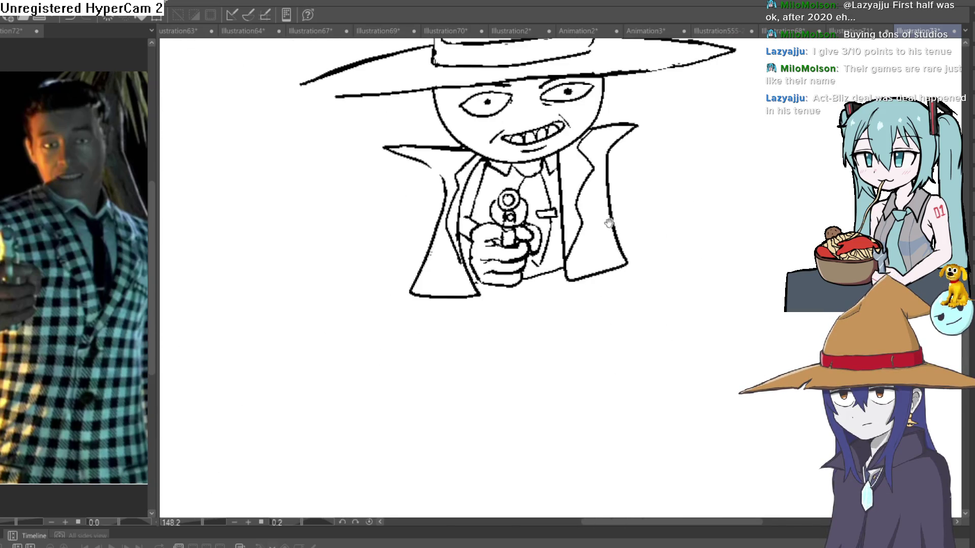
left_click_drag(635, 234, 608, 209)
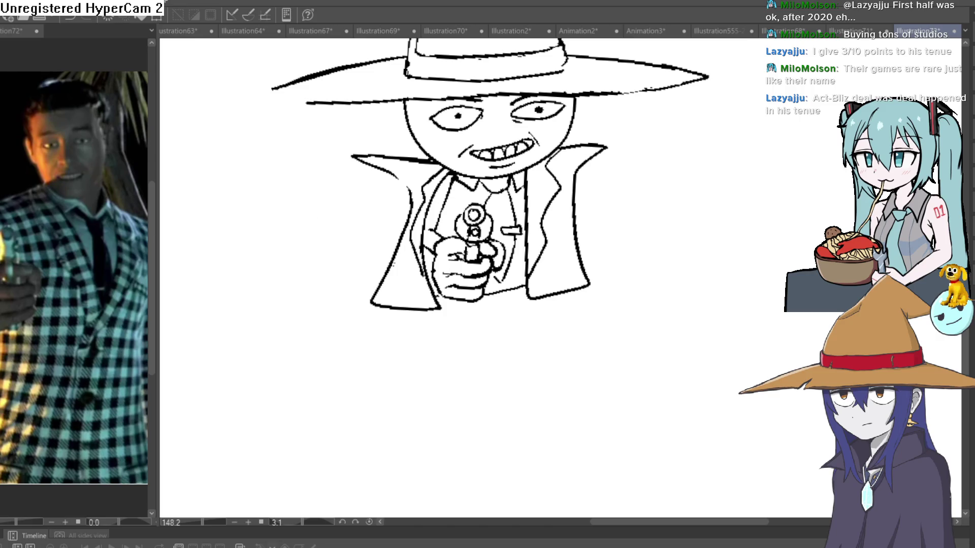
scroll(491, 241, "up", 7)
- Ink heavy strokes on both sides of the revolver outline, then undo and erase them
mouse_move(533, 160)
left_mouse_down()
mouse_move(549, 170)
mouse_move(566, 242)
left_mouse_up()
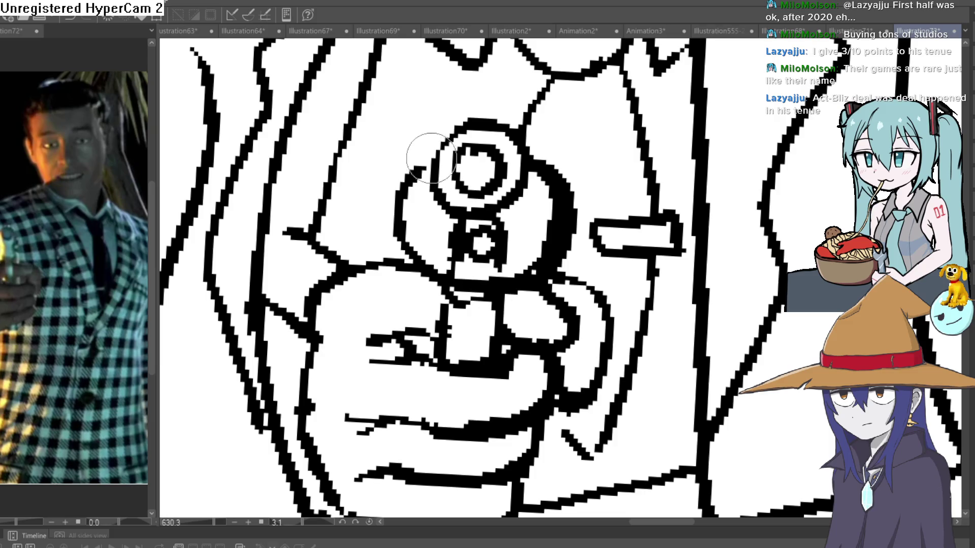
mouse_move(434, 157)
left_mouse_down()
mouse_move(400, 252)
mouse_move(414, 239)
mouse_move(409, 203)
mouse_move(437, 148)
left_mouse_up()
key("e")
mouse_move(536, 174)
left_mouse_down()
mouse_move(563, 223)
mouse_move(507, 289)
mouse_move(528, 254)
mouse_move(486, 159)
left_mouse_up()
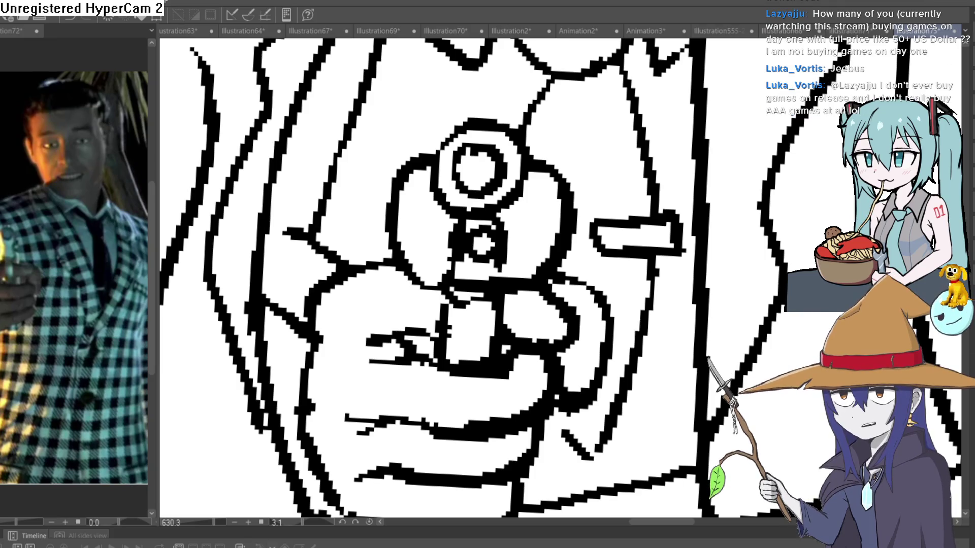
- Ink the revolver cylinder's outer ring heavily, then thin both sides with the Eraser
scroll(507, 132, "up", 3)
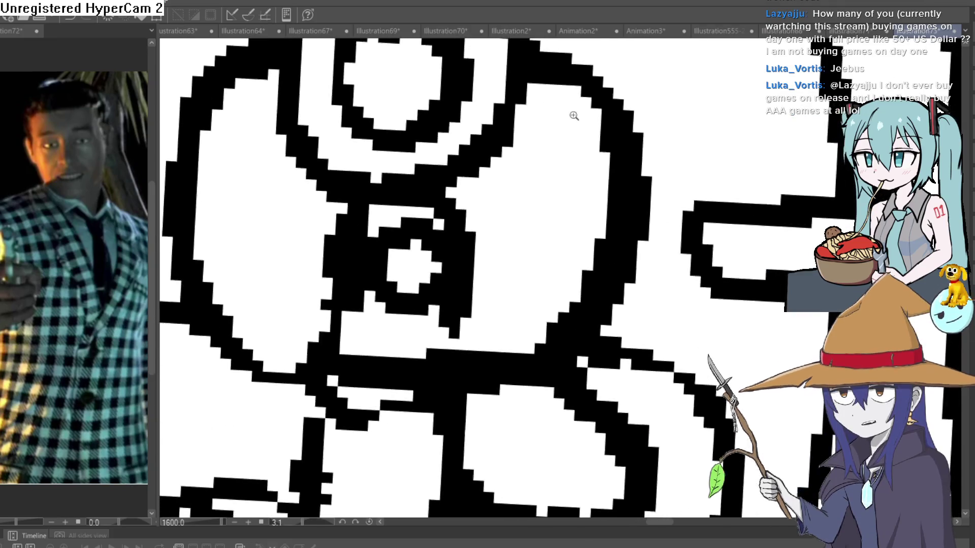
scroll(573, 116, "down", 2)
mouse_move(543, 87)
left_mouse_down()
mouse_move(538, 201)
mouse_move(511, 191)
left_mouse_up()
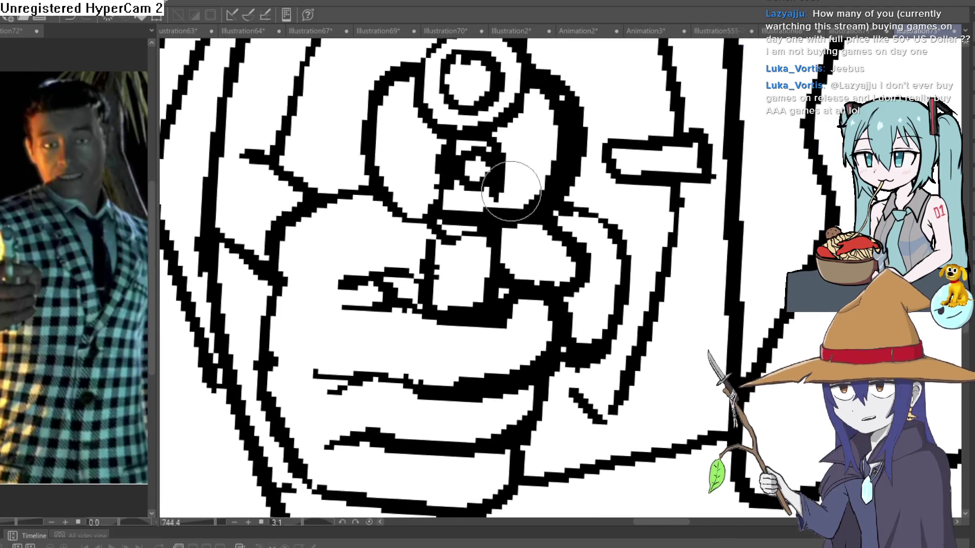
mouse_move(419, 70)
left_mouse_down()
mouse_move(381, 159)
mouse_move(416, 209)
left_mouse_up()
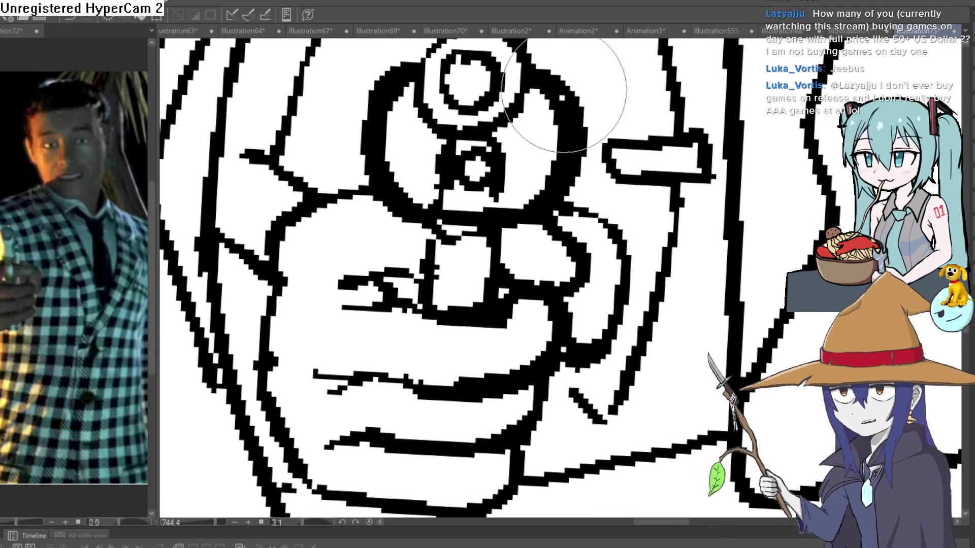
mouse_move(557, 78)
left_mouse_down()
mouse_move(543, 163)
mouse_move(564, 167)
left_mouse_up()
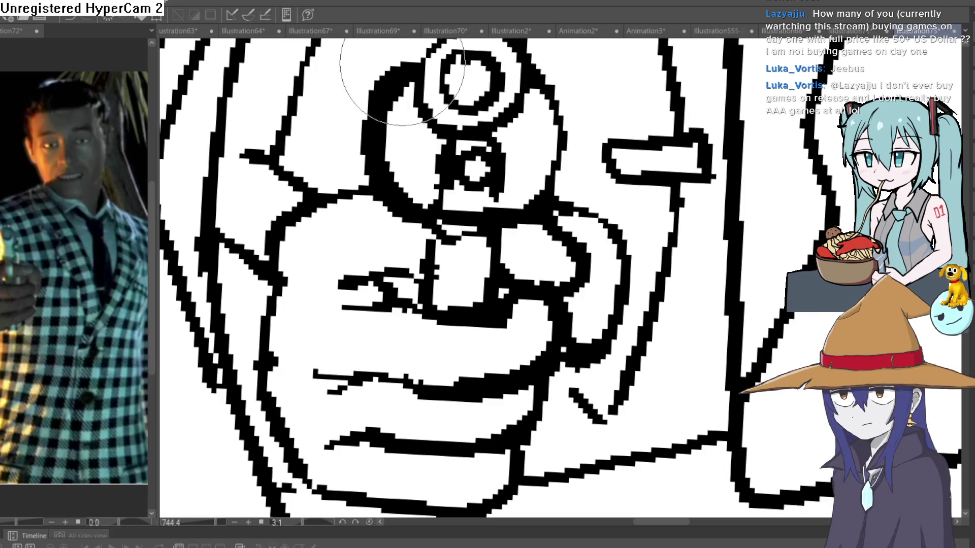
left_click_drag(381, 66, 353, 163)
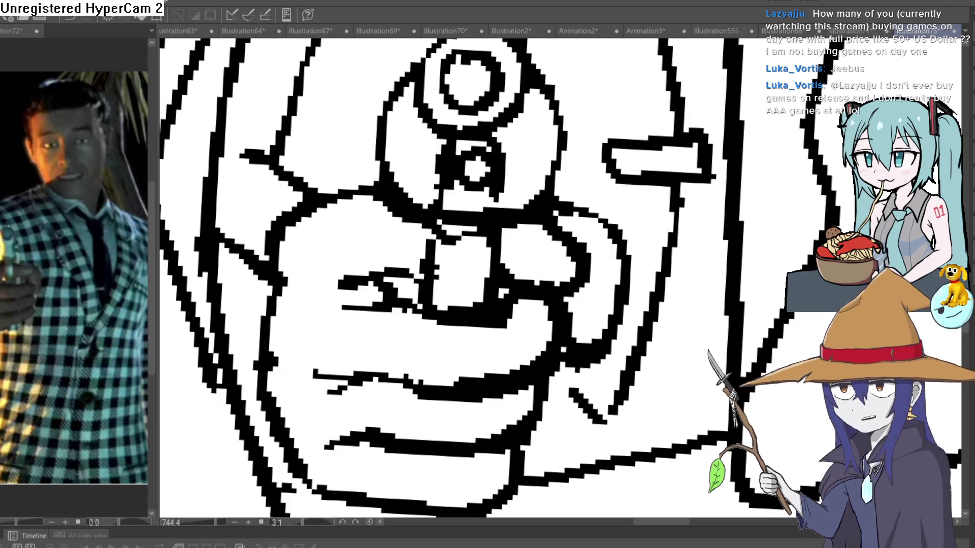
- Zoom closer, repaint the ring's upper right, and paint small chamber holes in the cylinder
left_click(532, 126)
mouse_move(529, 98)
left_mouse_down()
mouse_move(538, 167)
mouse_move(518, 229)
mouse_move(533, 196)
mouse_move(531, 242)
mouse_move(447, 185)
left_mouse_up()
mouse_move(283, 196)
left_mouse_down()
mouse_move(289, 174)
mouse_move(275, 76)
mouse_move(239, 56)
mouse_move(282, 87)
left_mouse_up()
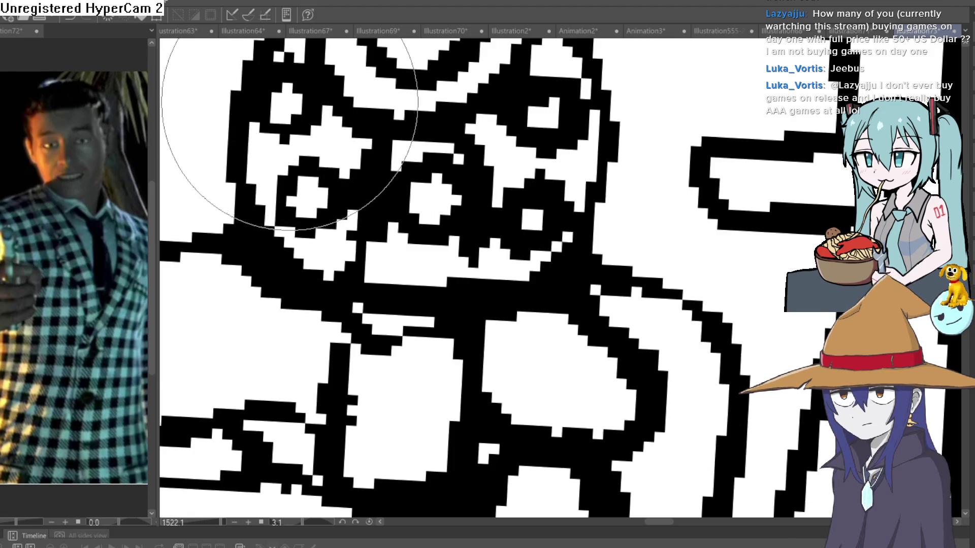
mouse_move(539, 61)
left_mouse_down()
mouse_move(523, 87)
mouse_move(517, 228)
mouse_move(527, 218)
left_mouse_up()
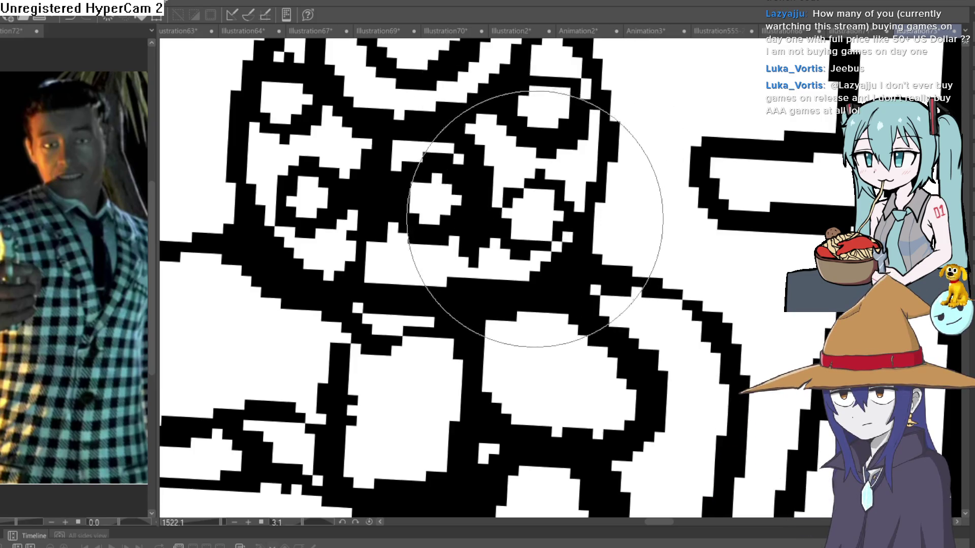
scroll(552, 244, "down", 5)
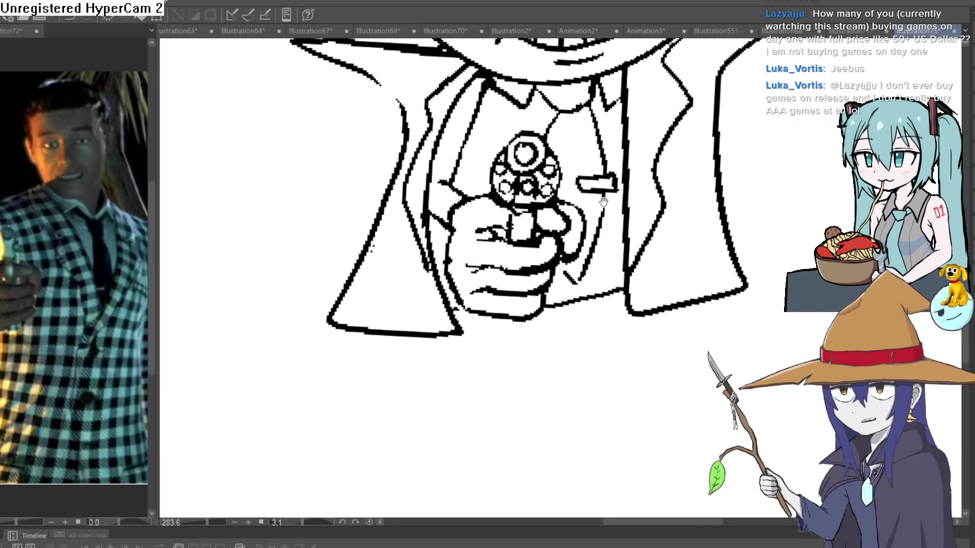
scroll(552, 244, "down", 2)
scroll(477, 239, "up", 5)
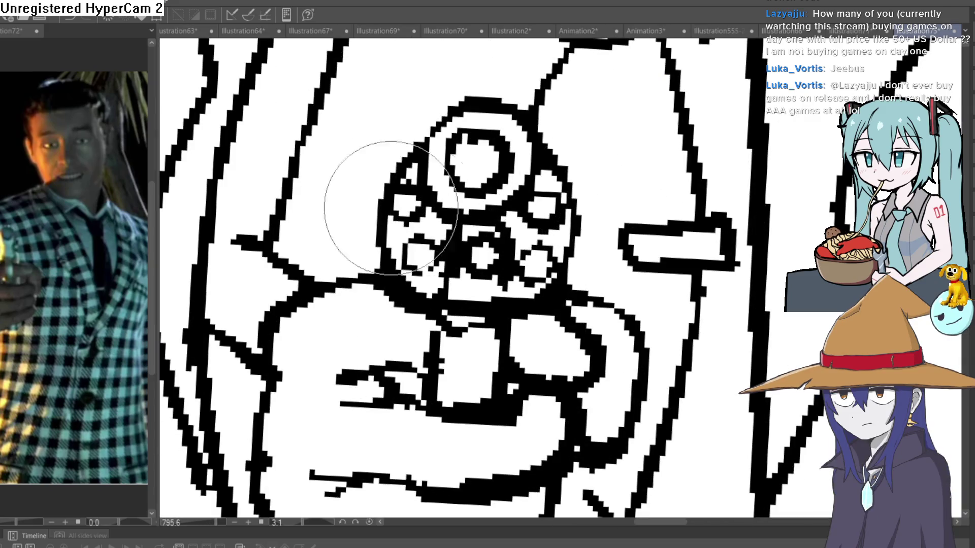
scroll(677, 187, "down", 5)
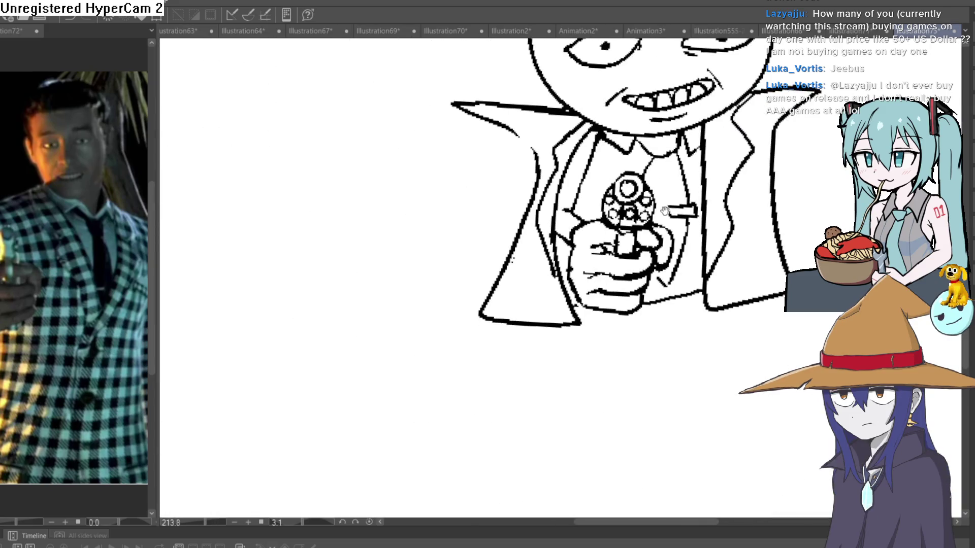
scroll(659, 259, "down", 2)
scroll(679, 243, "up", 2)
scroll(646, 246, "down", 2)
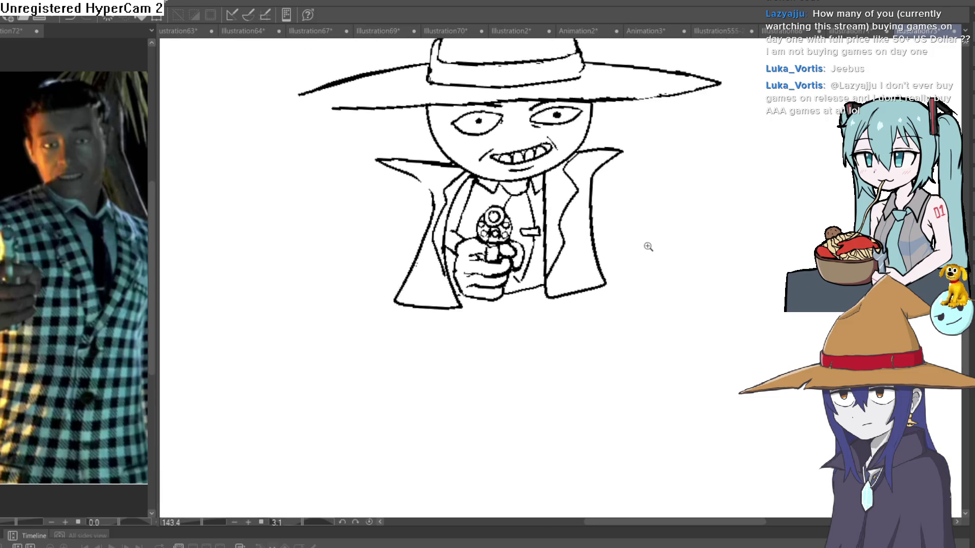
scroll(631, 281, "up", 2)
mouse_move(615, 275)
left_mouse_down()
mouse_move(588, 249)
mouse_move(570, 298)
mouse_move(552, 290)
left_mouse_up()
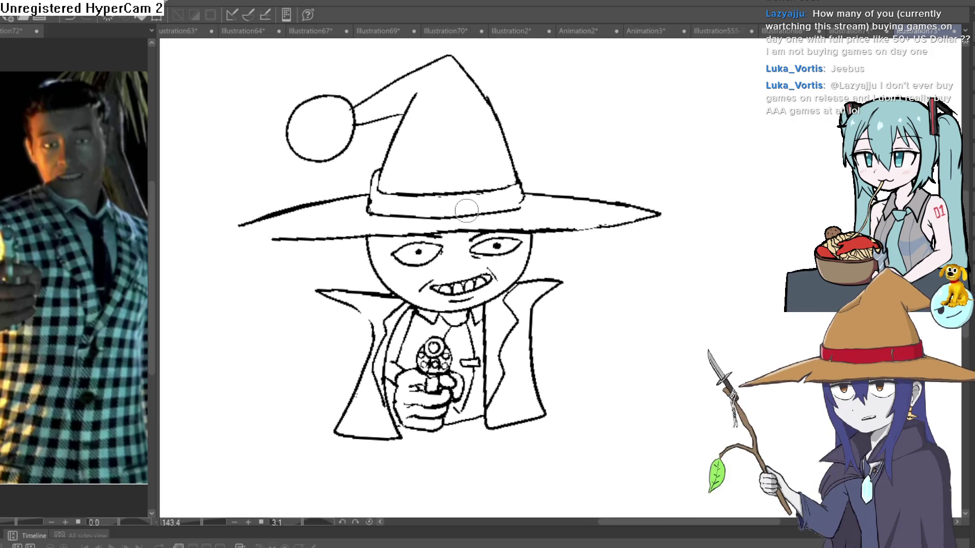
scroll(481, 261, "up", 2)
scroll(501, 249, "down", 2)
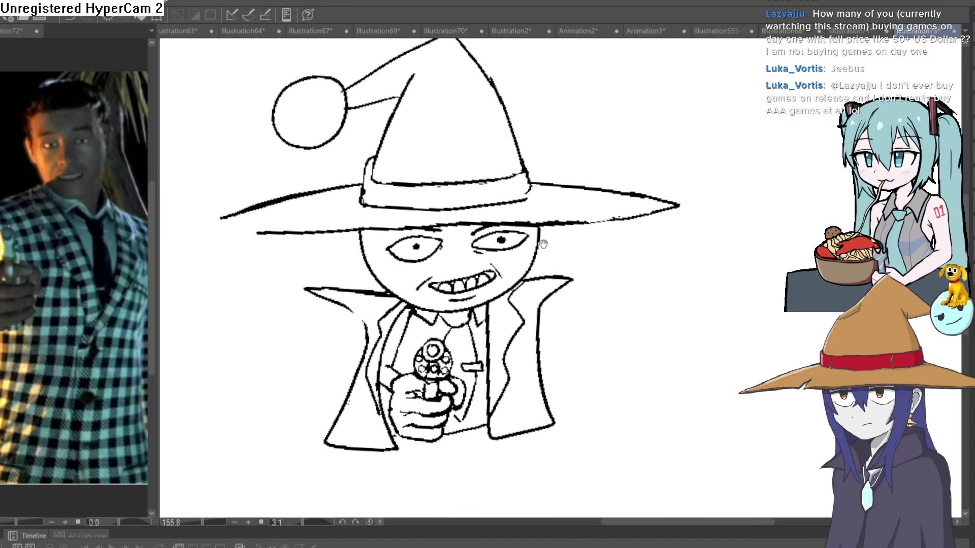
mouse_move(516, 168)
left_mouse_down()
mouse_move(475, 196)
mouse_move(547, 272)
mouse_move(442, 213)
mouse_move(529, 265)
left_mouse_up()
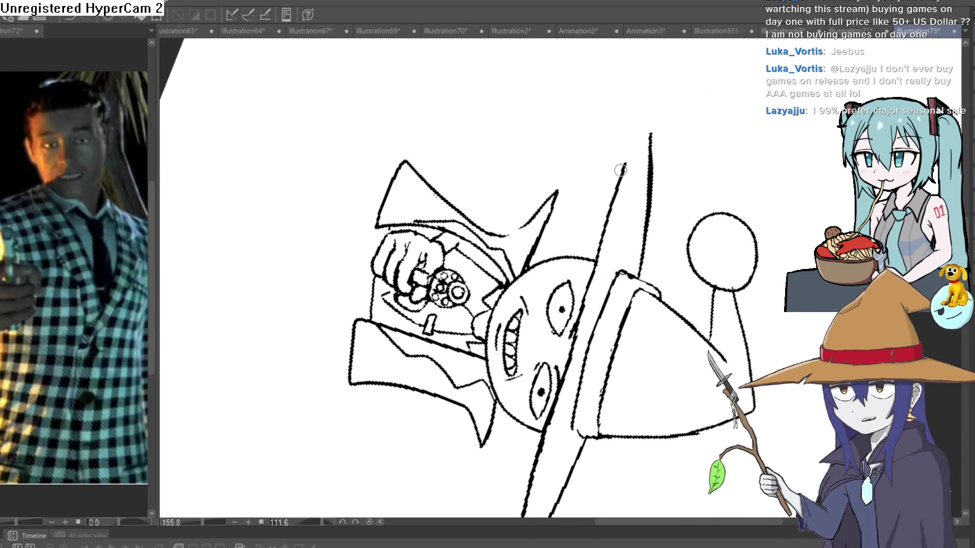
left_click_drag(707, 102, 533, 184)
mouse_move(688, 174)
left_mouse_down()
mouse_move(660, 254)
mouse_move(776, 220)
mouse_move(629, 140)
left_mouse_up()
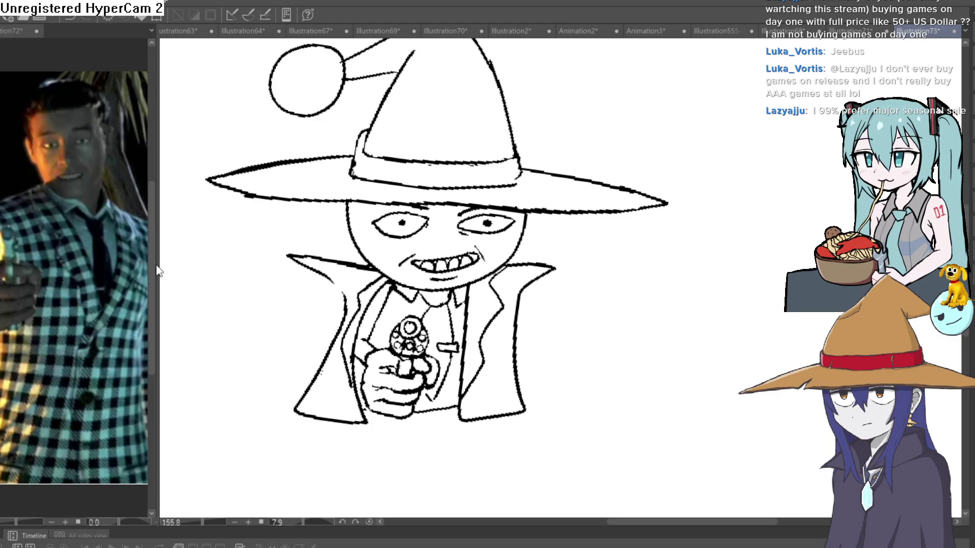
- Check more of the Illustration72 reference photo, then return to Illustration73
key("ctrl+shift+Tab")
mouse_move(157, 292)
left_mouse_down()
mouse_move(237, 330)
mouse_move(263, 330)
left_mouse_up()
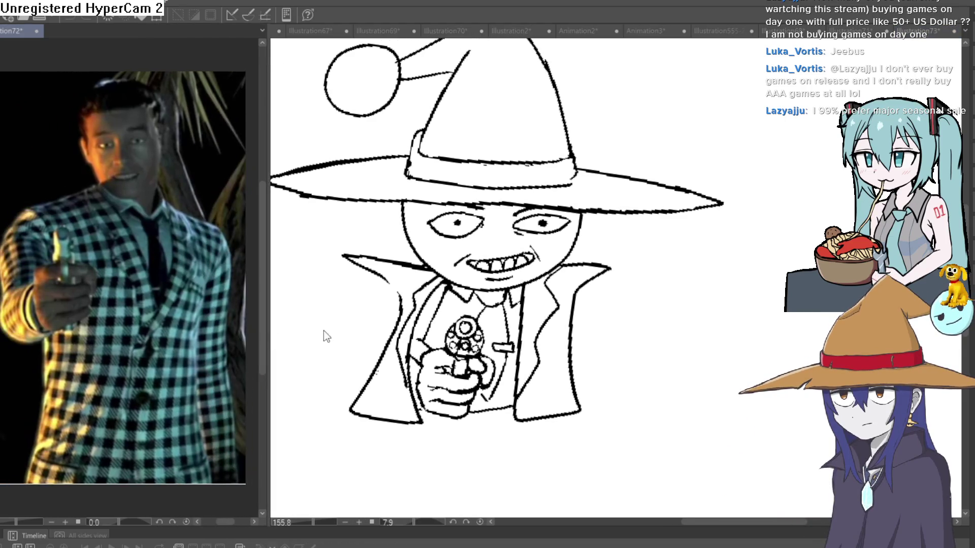
key("ctrl+Tab")
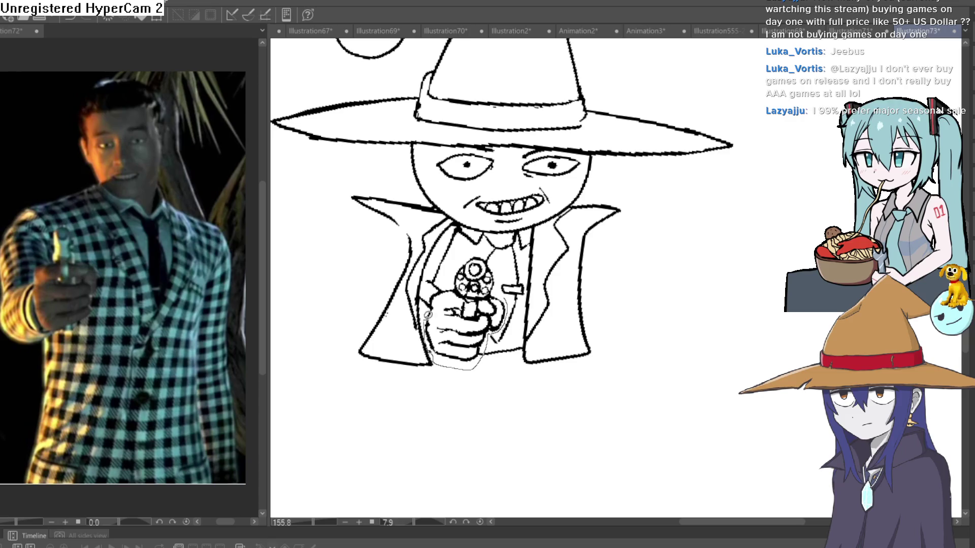
- Lasso the gun hand and move it up-left with a slight tilt, then deselect
left_click_drag(436, 282, 464, 254)
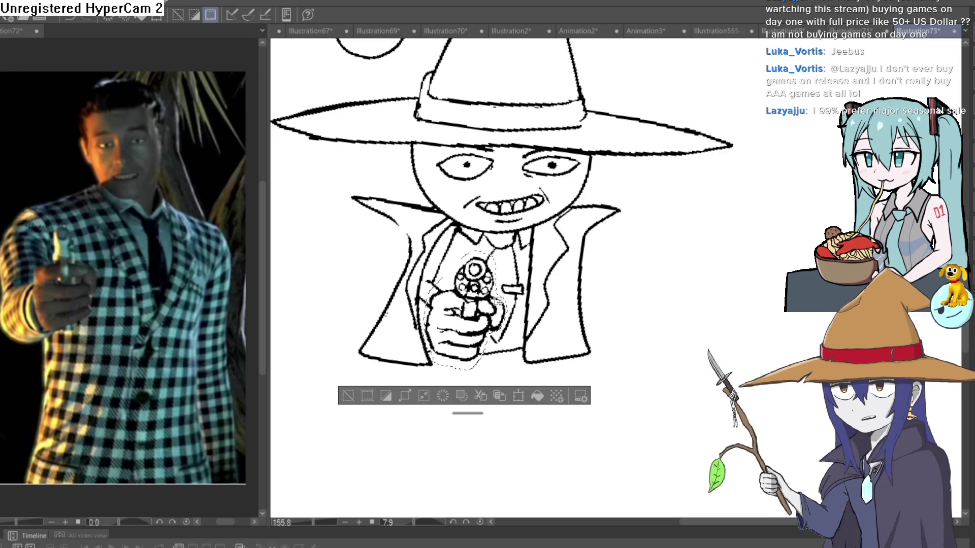
key("ctrl+t")
mouse_move(506, 283)
left_mouse_down()
mouse_move(485, 315)
mouse_move(494, 347)
mouse_move(466, 324)
left_mouse_up()
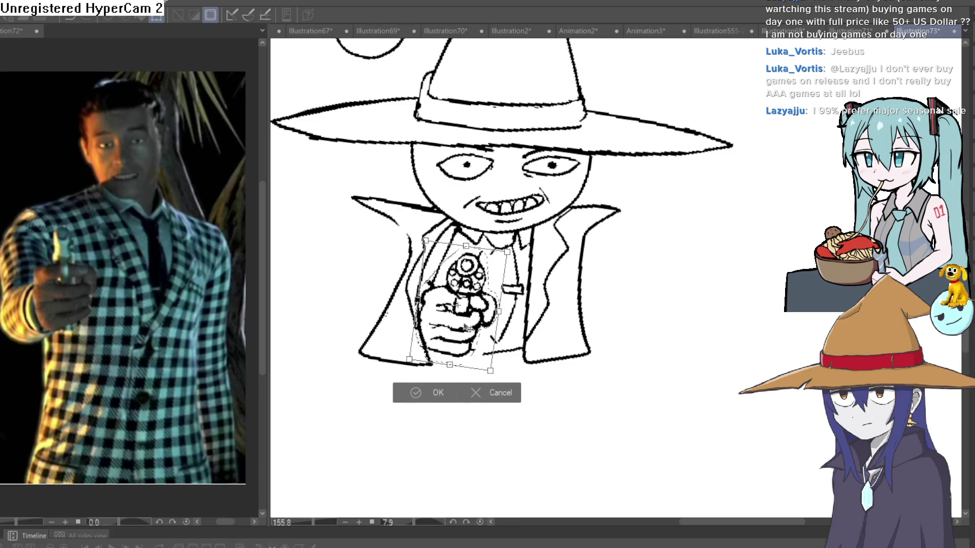
left_click(430, 393)
left_click(341, 395)
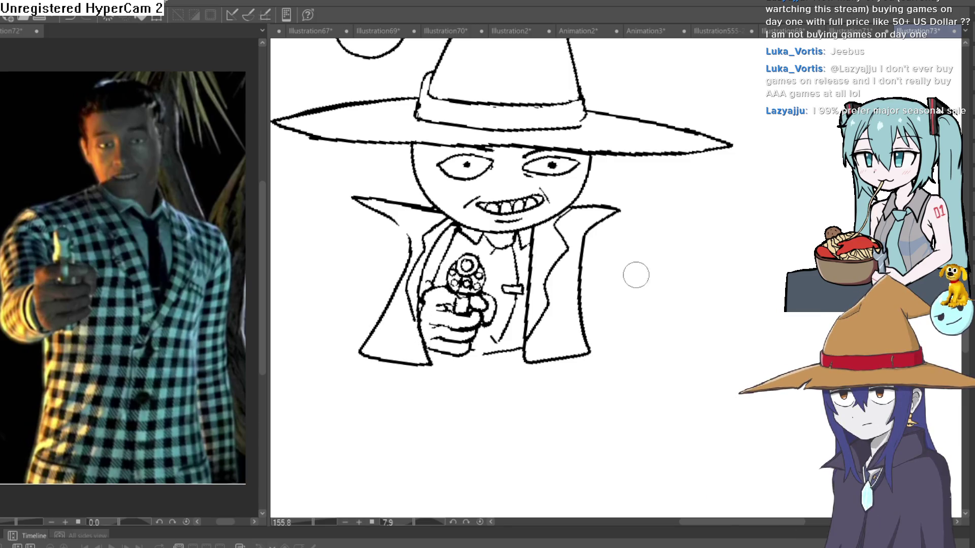
- Zoom and pan across the revolver, then zoom out and rotate until the whole character stands upright
mouse_move(636, 275)
left_mouse_down()
mouse_move(627, 285)
mouse_move(653, 266)
left_mouse_up()
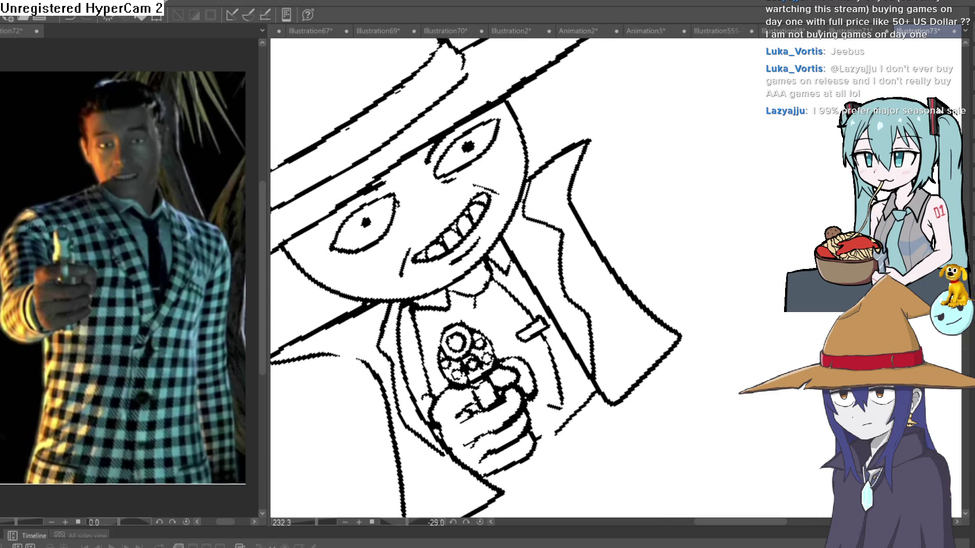
left_click_drag(533, 229, 508, 199)
scroll(508, 199, "up", 5)
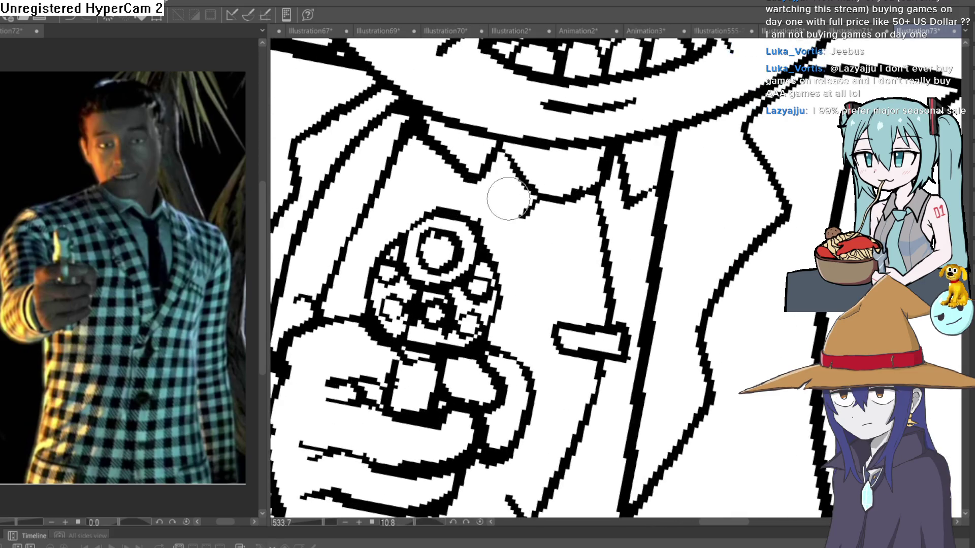
left_click_drag(544, 340, 514, 231)
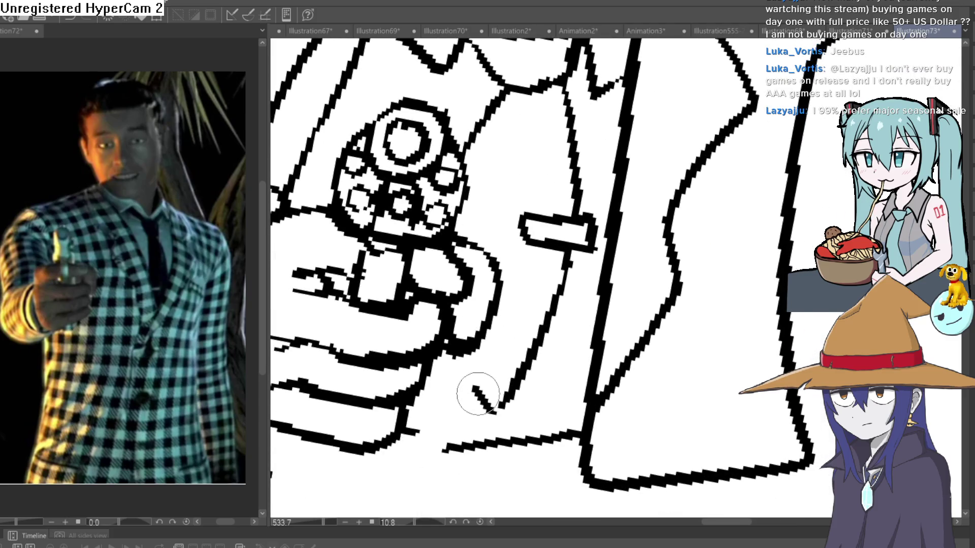
scroll(567, 378, "down", 5)
left_click_drag(567, 379, 678, 255)
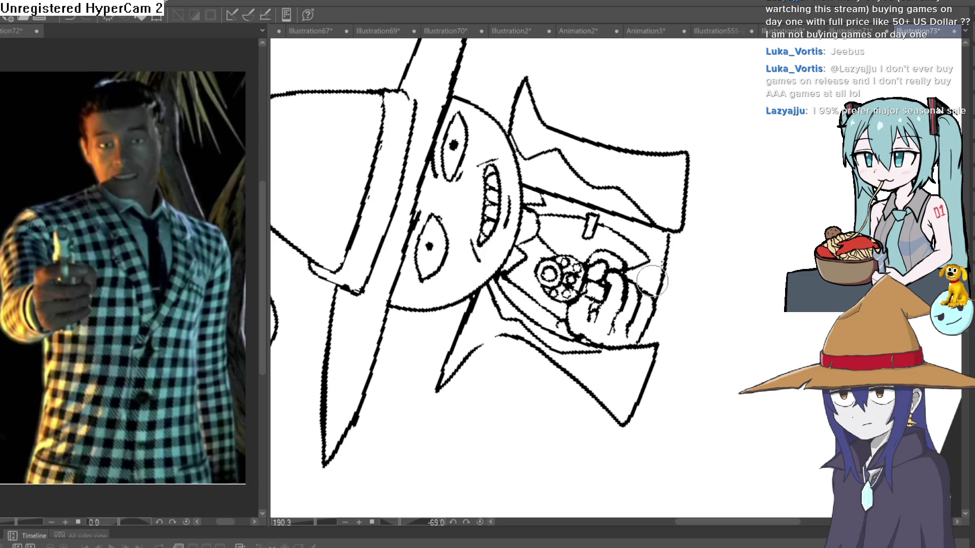
scroll(653, 281, "down", 3)
mouse_move(652, 281)
left_mouse_down()
mouse_move(656, 260)
mouse_move(631, 243)
mouse_move(644, 243)
left_mouse_up()
left_click_drag(648, 249, 645, 242)
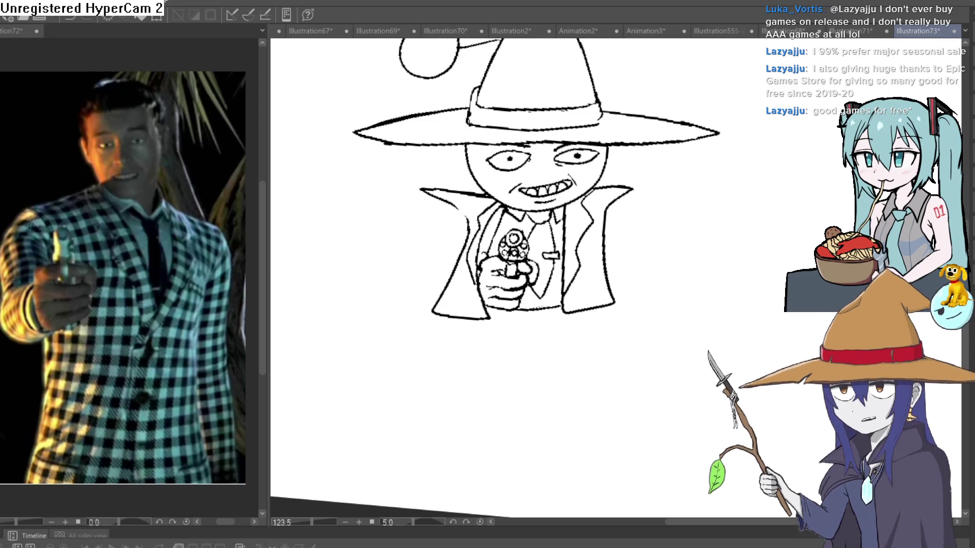
- Straighten and zoom onto the face, then bucket-fill it flat grey, retrying after two undos
mouse_move(681, 257)
left_mouse_down()
mouse_move(631, 217)
mouse_move(633, 202)
mouse_move(503, 259)
left_mouse_up()
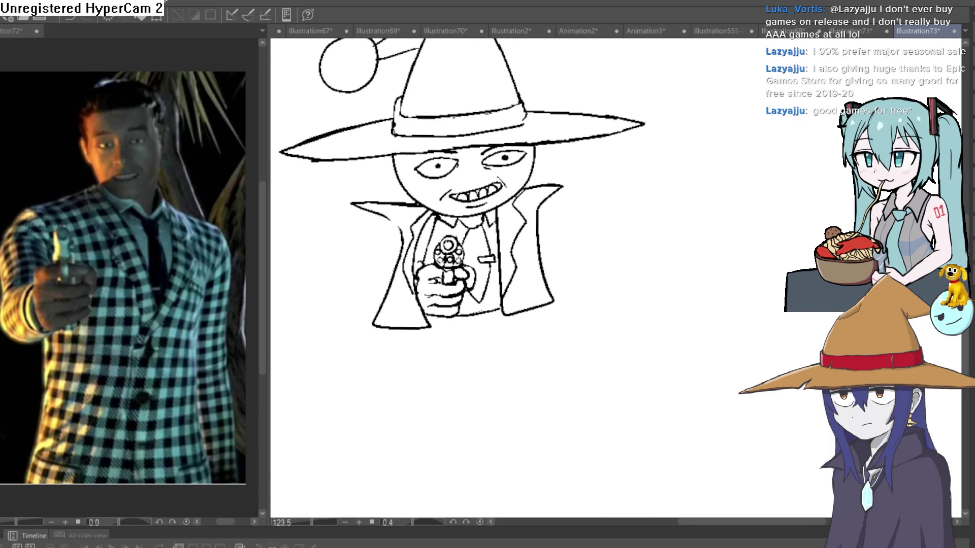
left_click_drag(602, 242, 587, 240)
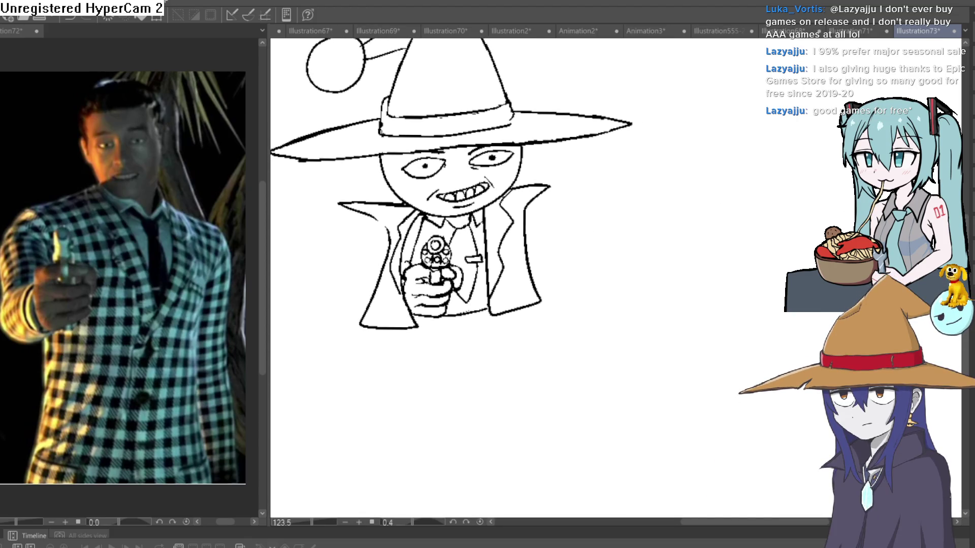
scroll(523, 146, "up", 3)
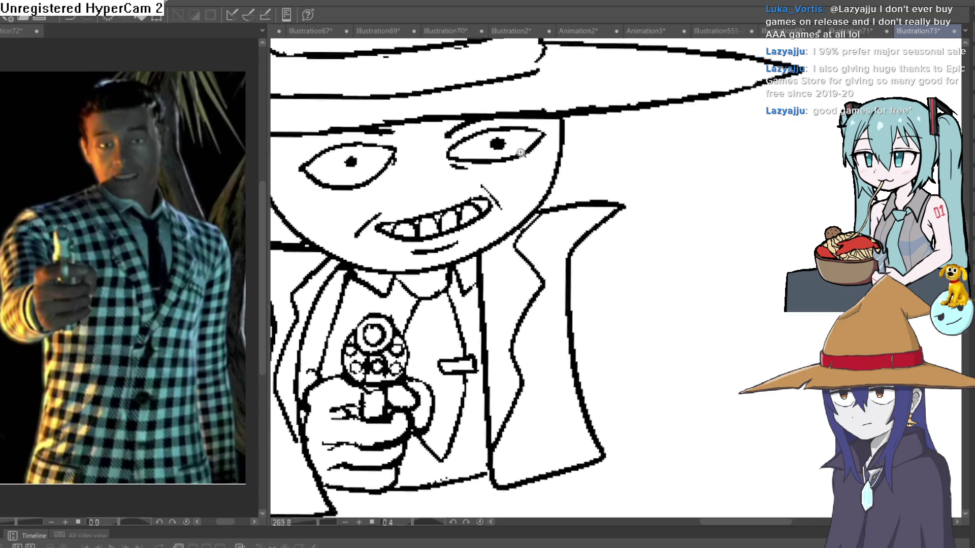
left_click(511, 163)
left_click_drag(510, 163, 547, 132)
key("ctrl+z")
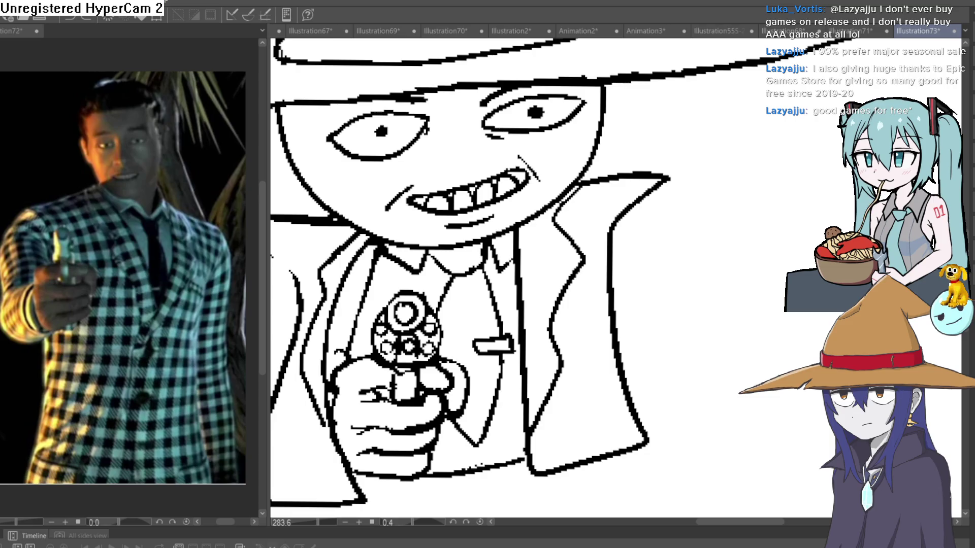
left_click(567, 159)
key("ctrl+z")
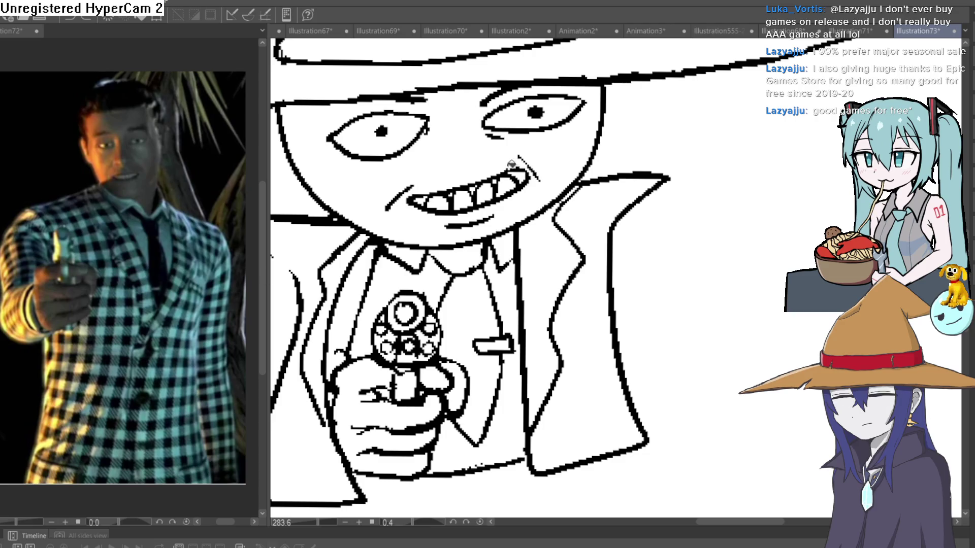
left_click(558, 146)
- Draw trial grey shading strokes down the nose and from the teeth to the chin
mouse_move(597, 190)
left_mouse_down()
mouse_move(567, 259)
mouse_move(588, 240)
left_mouse_up()
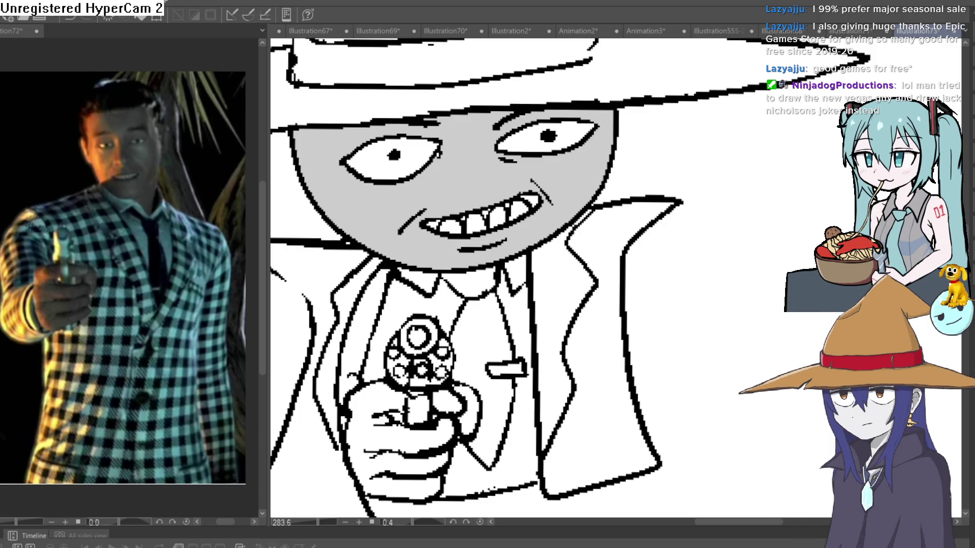
left_click_drag(567, 137, 554, 143)
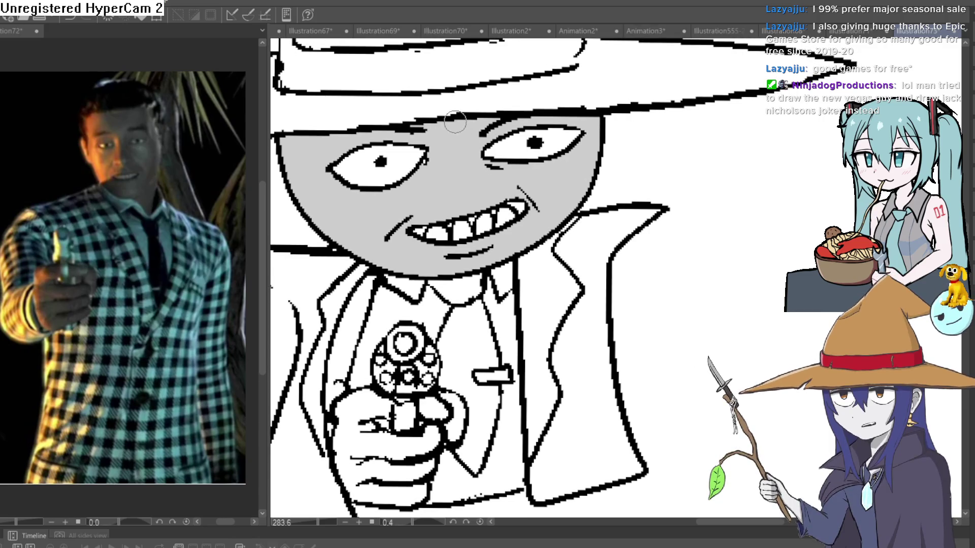
left_click_drag(460, 133, 485, 199)
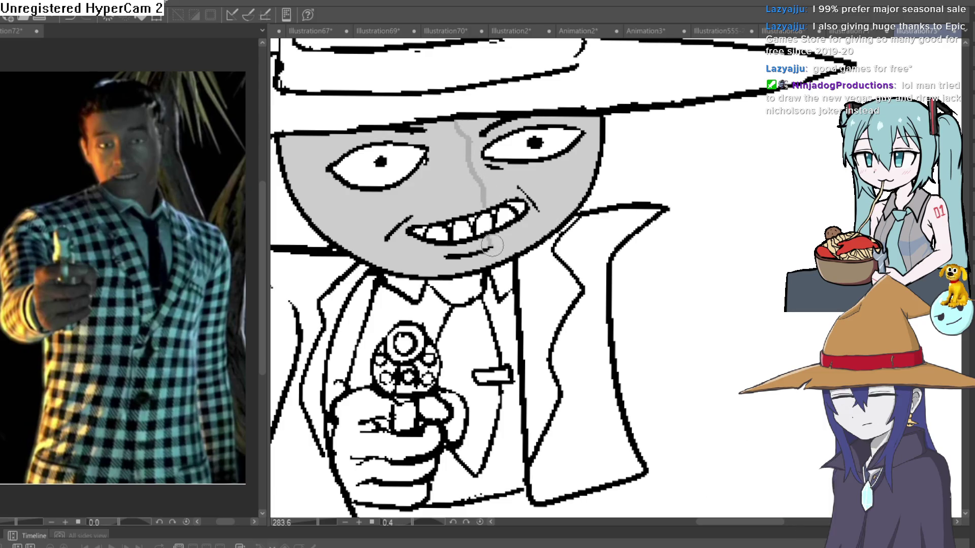
left_click_drag(488, 241, 445, 273)
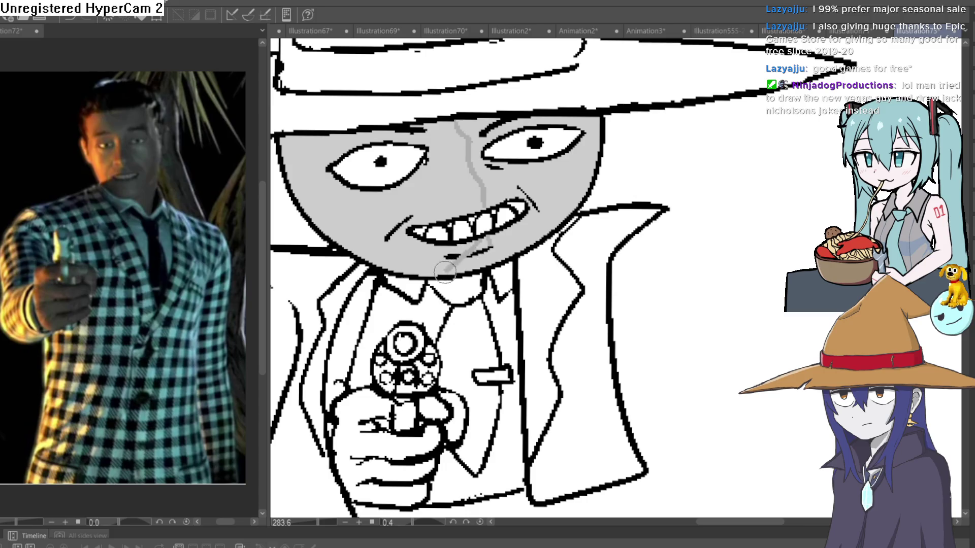
- Undo both strokes, restore the grey face fill, and start a grey line across the left cheek
key("ctrl+z")
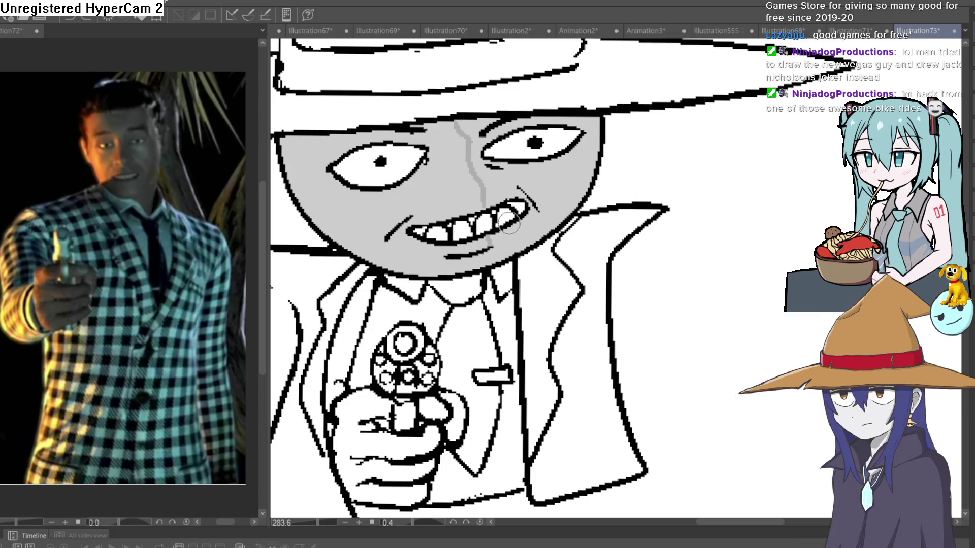
key("ctrl+z")
key("ctrl+z")
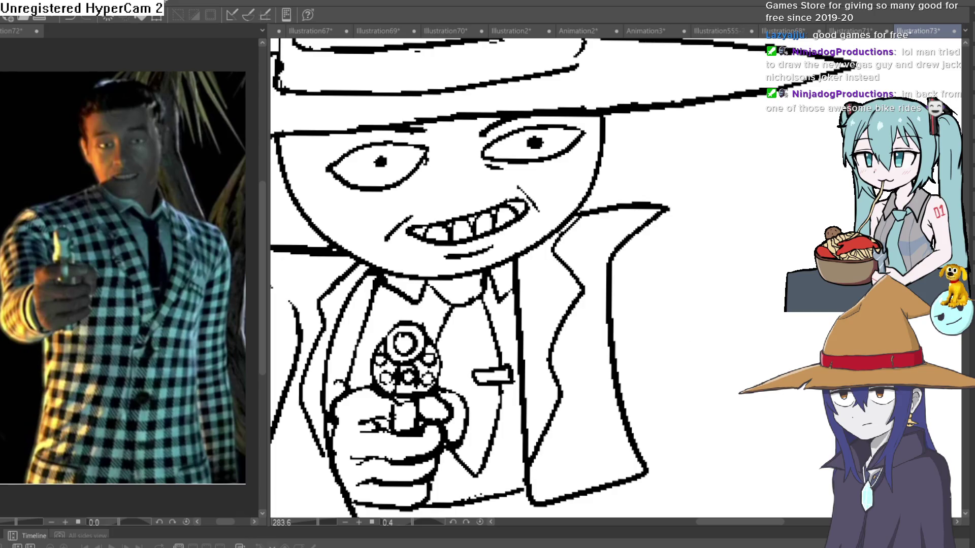
key("ctrl+y")
key("ctrl+z")
key("ctrl+y")
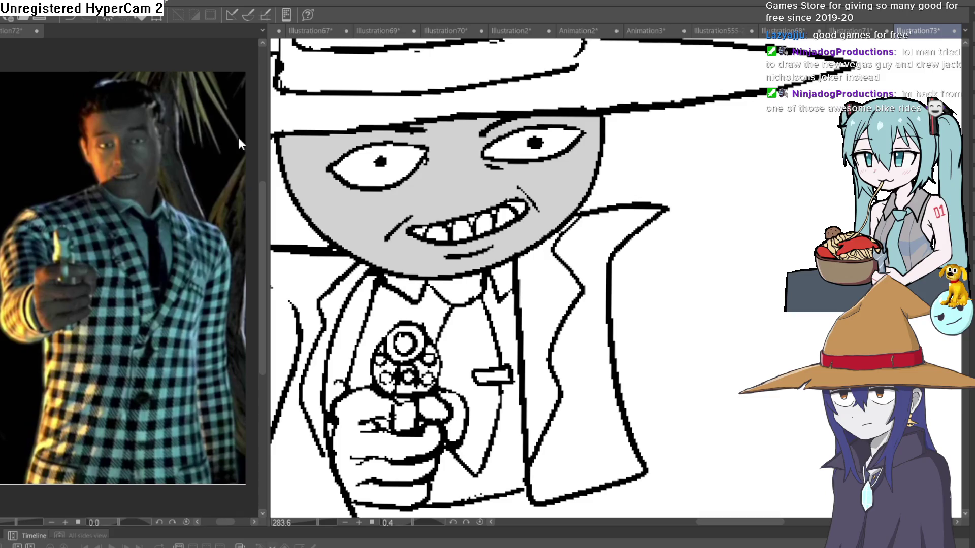
left_click_drag(282, 162, 334, 162)
- Extend the grey line from the left cheek across the nose to the right eye
left_click_drag(426, 149, 600, 126)
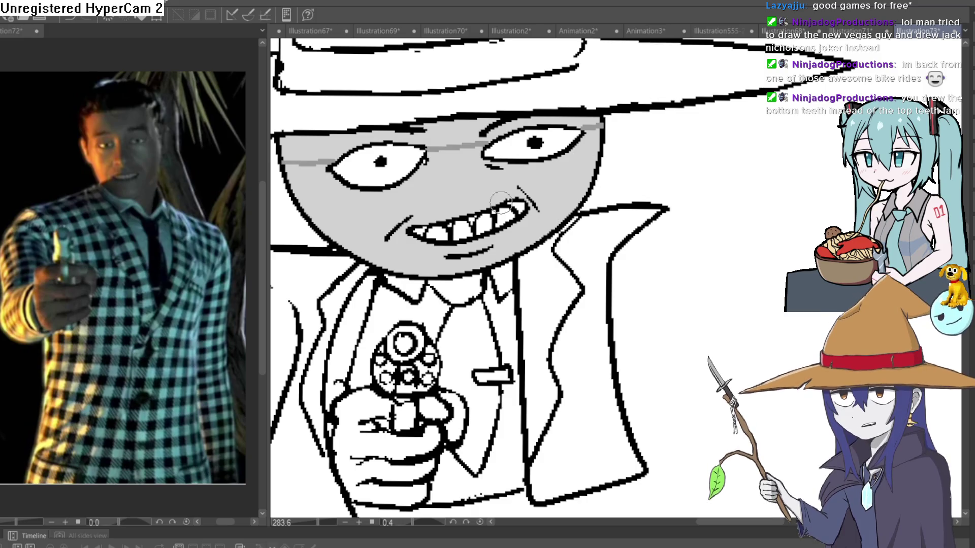
- Zoom in on the reference photo to study the face shading
left_click(122, 180)
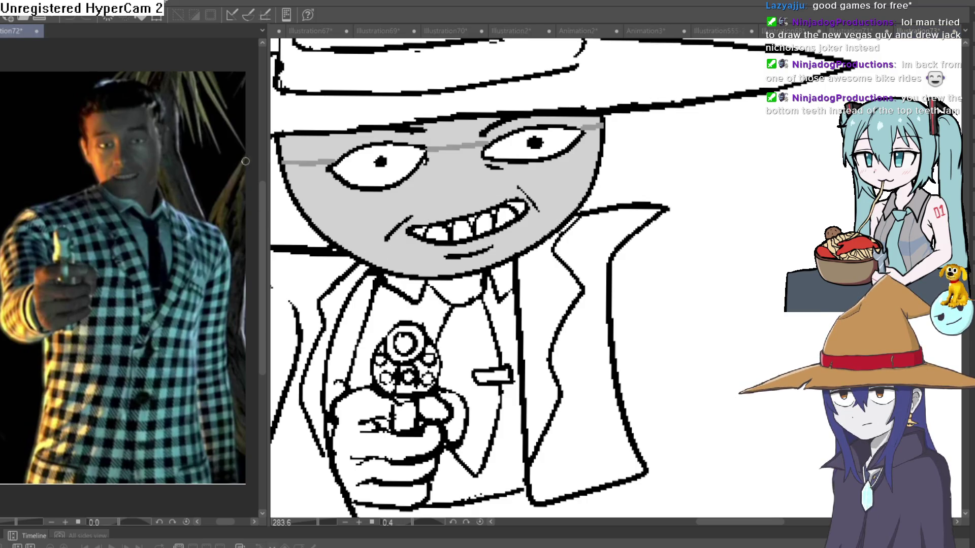
scroll(196, 181, "up", 4)
scroll(196, 181, "down", 2)
scroll(196, 180, "up", 2)
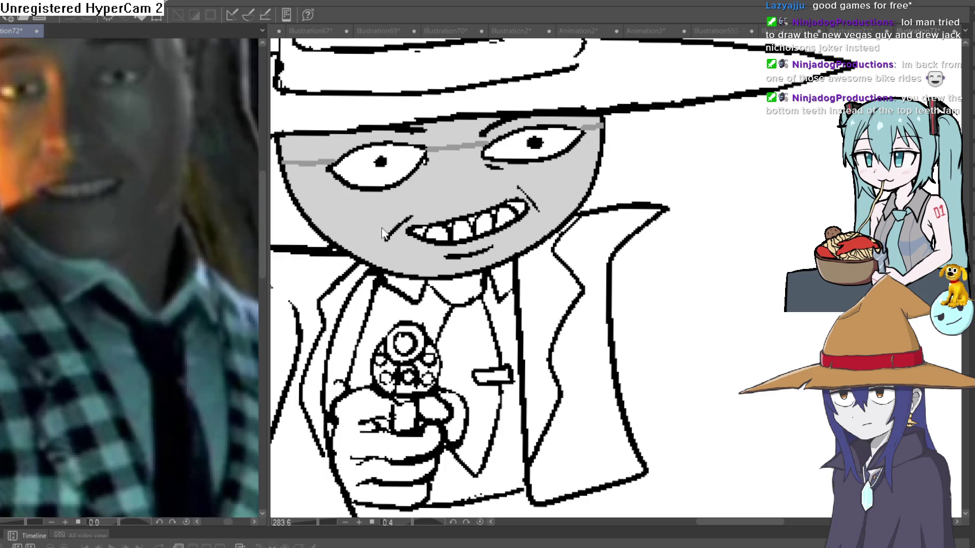
scroll(384, 233, "up", 5)
scroll(562, 210, "down", 2)
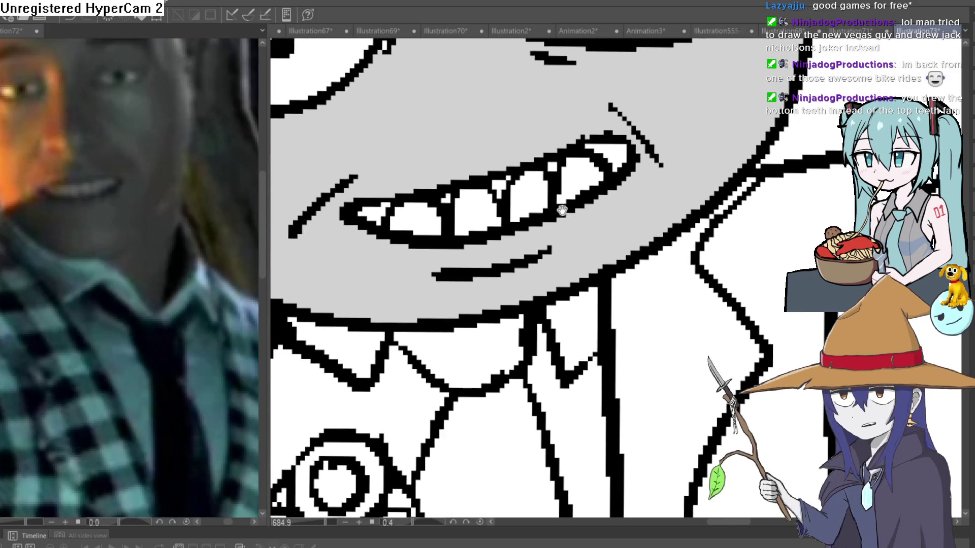
scroll(562, 211, "down", 3)
scroll(574, 209, "up", 4)
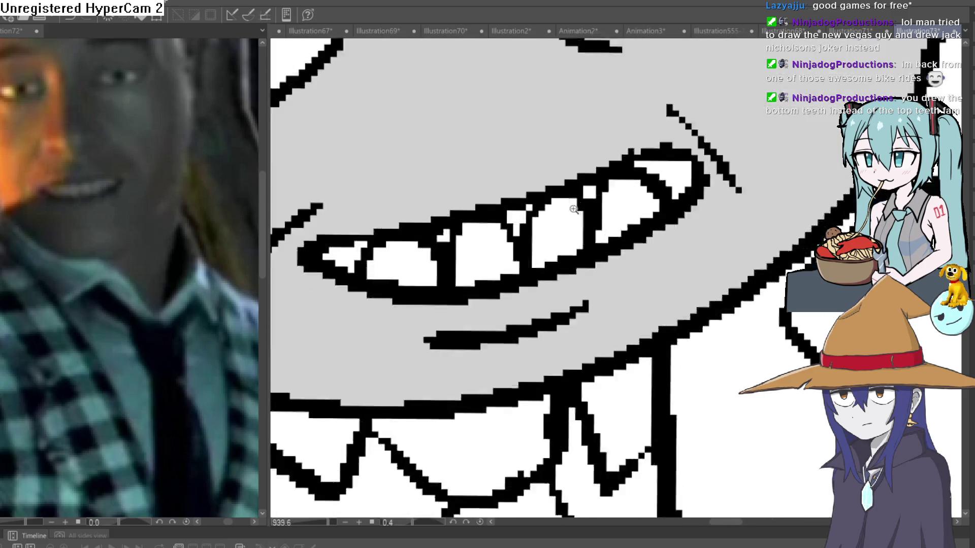
scroll(574, 210, "up", 1)
scroll(594, 206, "down", 2)
- Draw grey divider lines down the face and along the chin, then fill the right side and forehead darker grey
left_click_drag(701, 198, 641, 204)
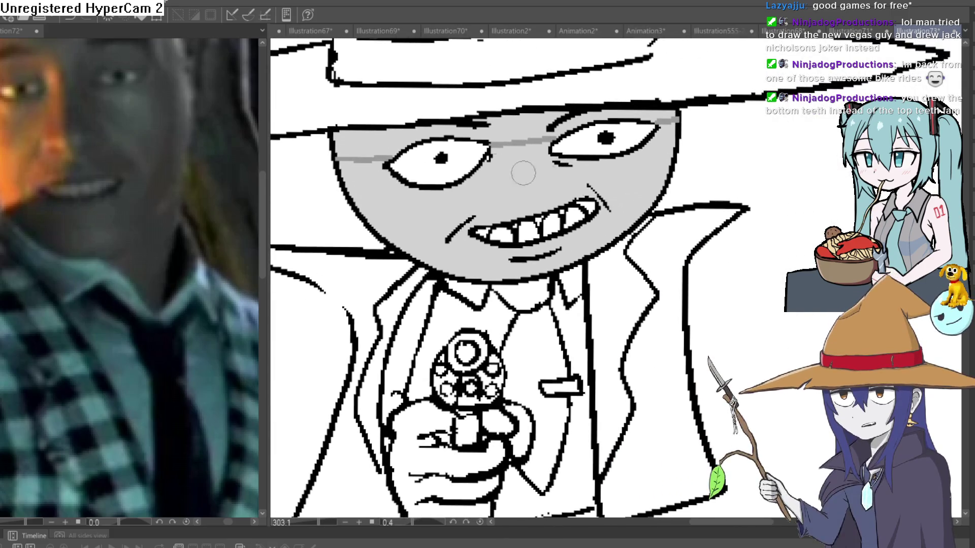
left_click_drag(666, 169, 656, 154)
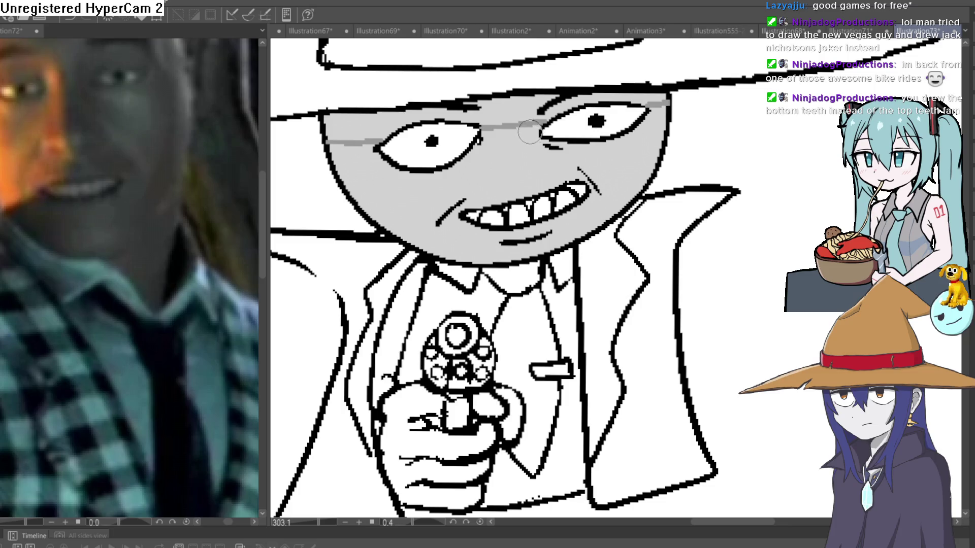
left_click_drag(522, 123, 540, 183)
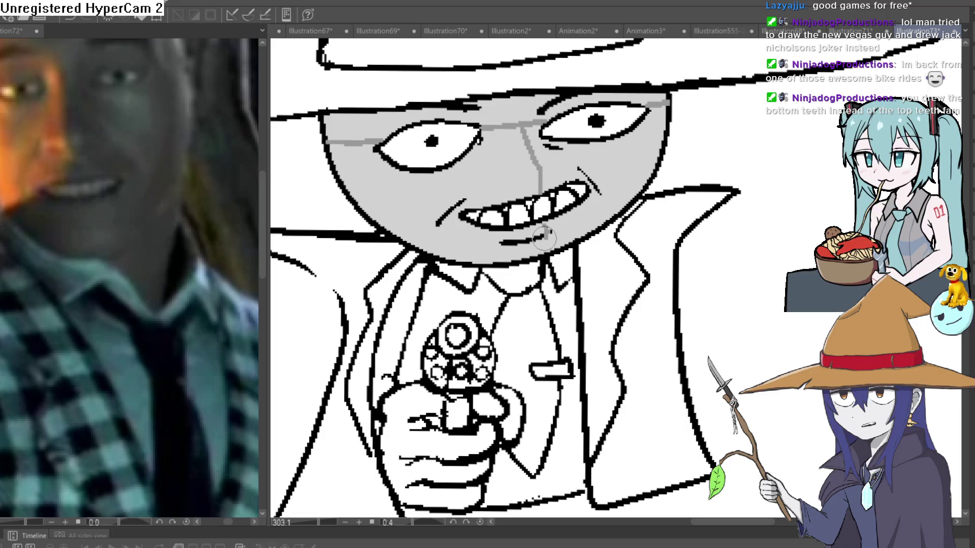
left_click_drag(543, 236, 488, 258)
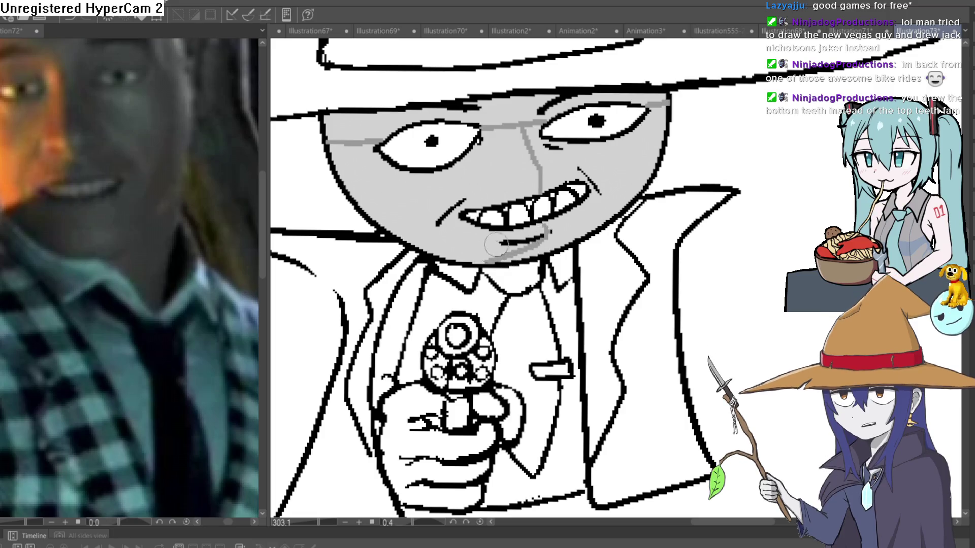
left_click(586, 220)
left_click(627, 90)
left_click(423, 101)
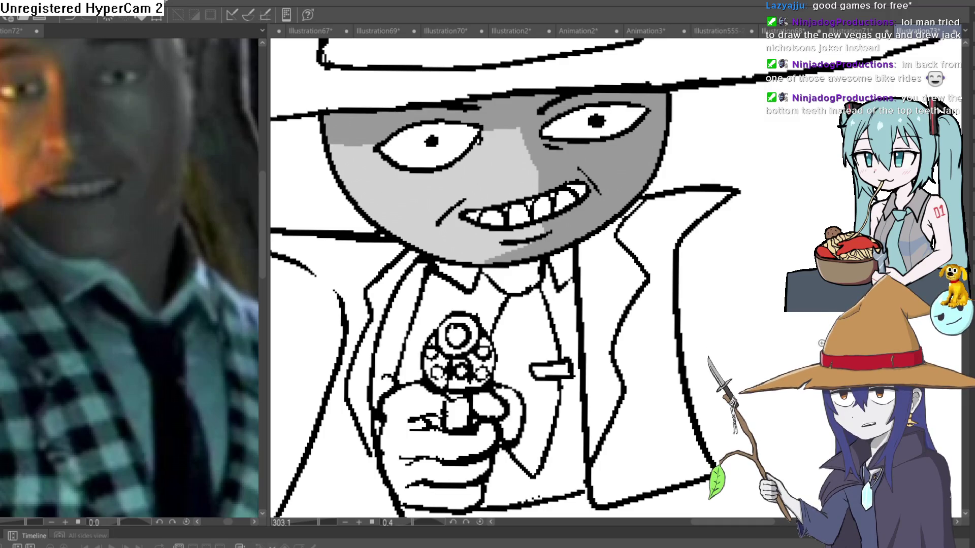
scroll(699, 255, "down", 8)
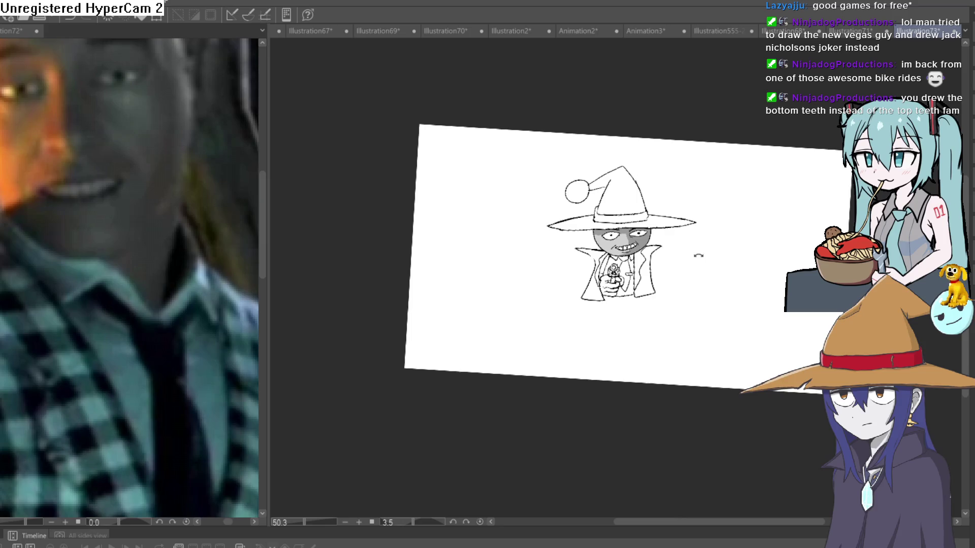
- Fill the hat cone and brim brown, replacing a first tan try, leaving the band white
left_click_drag(698, 255, 698, 248)
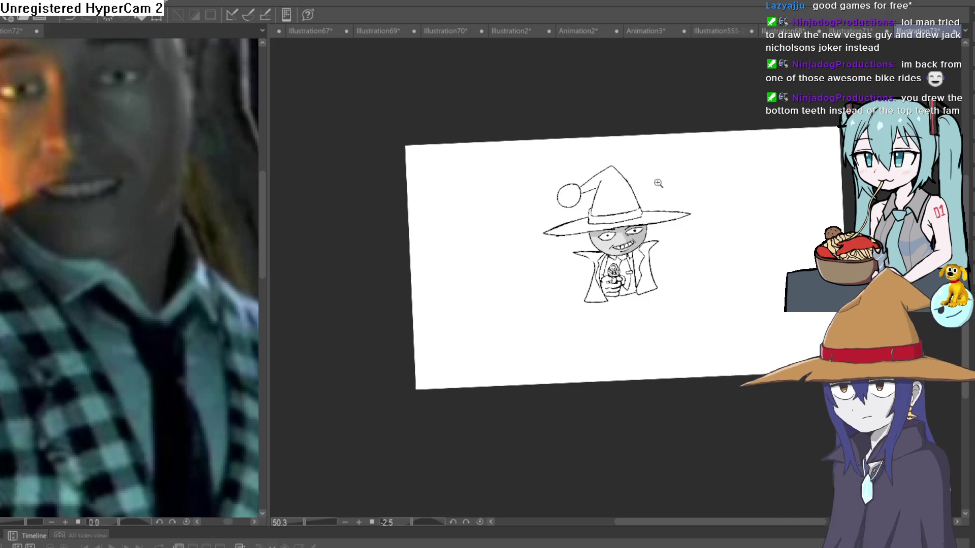
scroll(643, 187, "up", 5)
left_click(599, 243)
key("ctrl+z")
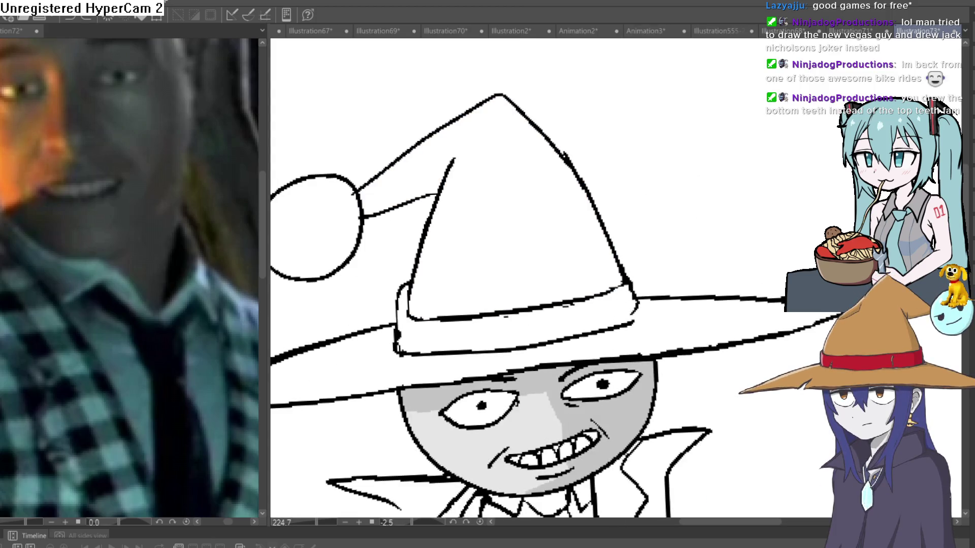
left_click(528, 265)
left_click(689, 332)
mouse_move(528, 381)
left_mouse_down()
mouse_move(570, 318)
mouse_move(556, 301)
mouse_move(550, 330)
mouse_move(747, 224)
left_mouse_up()
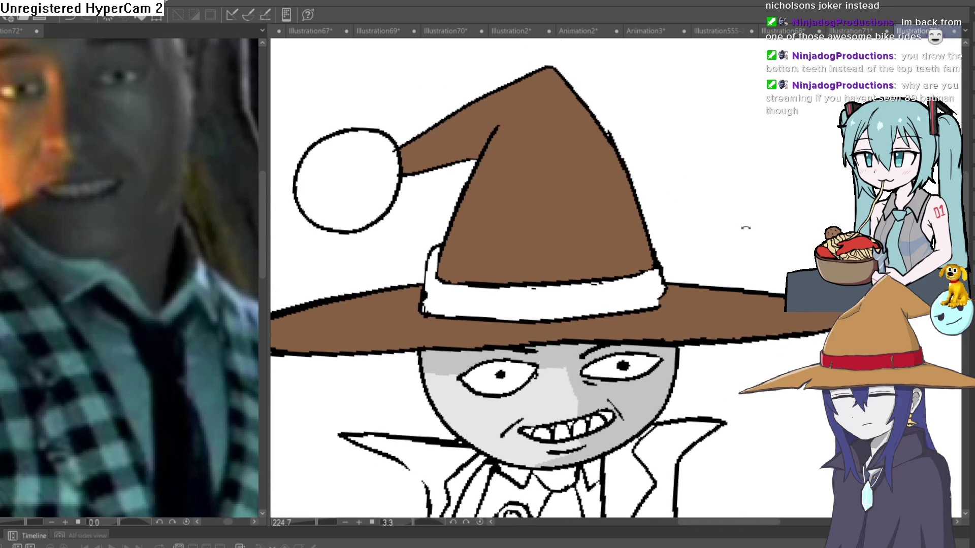